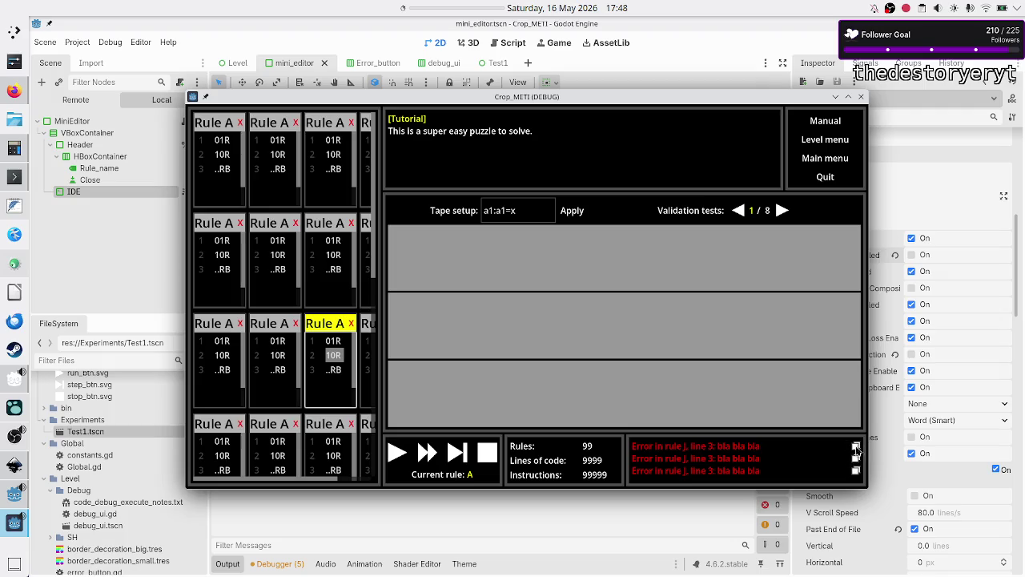
- Stop the running Crop_METI debug game and return to the Error_button scene
left_click(861, 96)
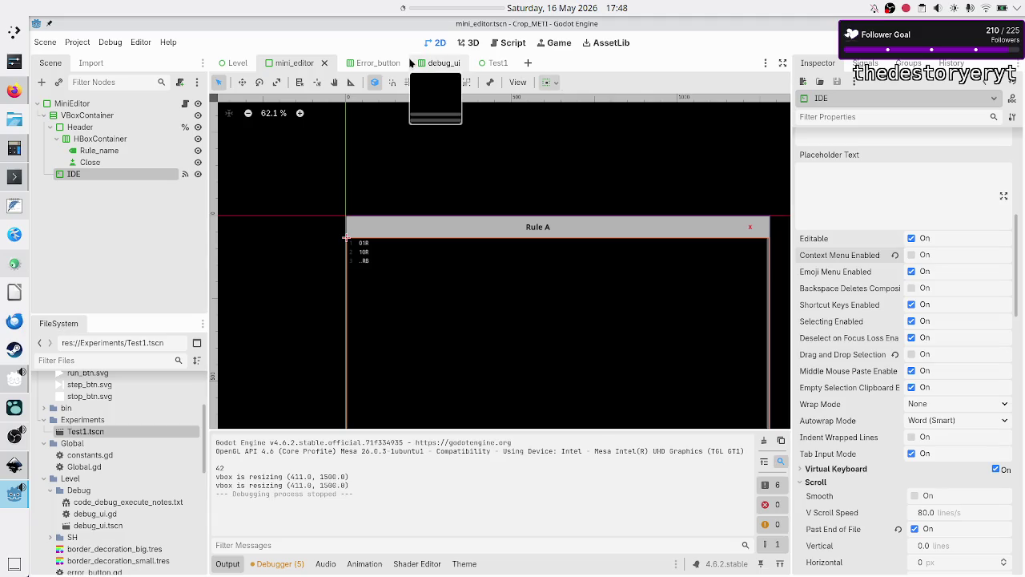
left_click(373, 64)
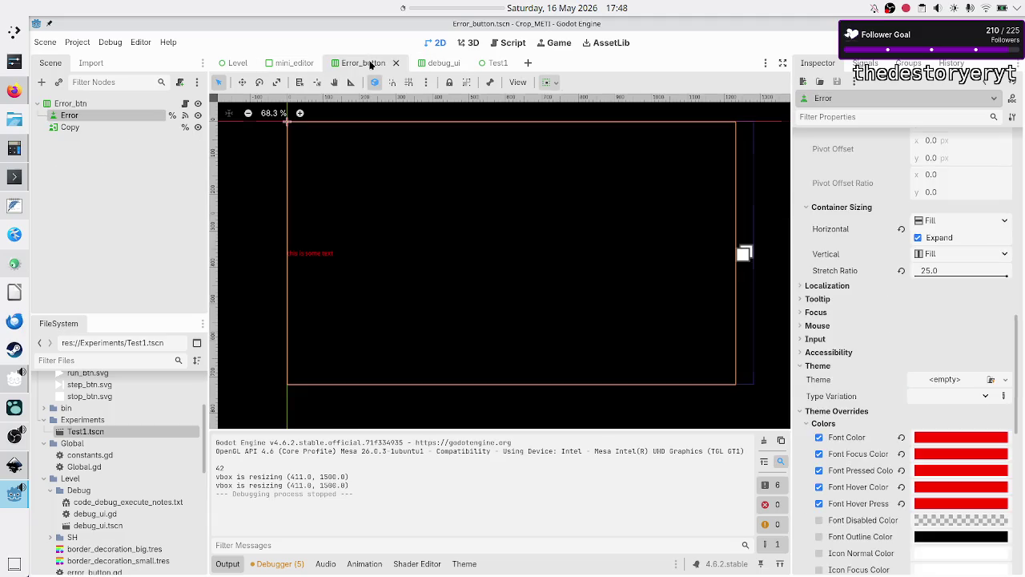
- Select the Copy TextureButton and expand, then collapse, its Theme properties in the Inspector
left_click(112, 128)
scroll(941, 469, "down", 5)
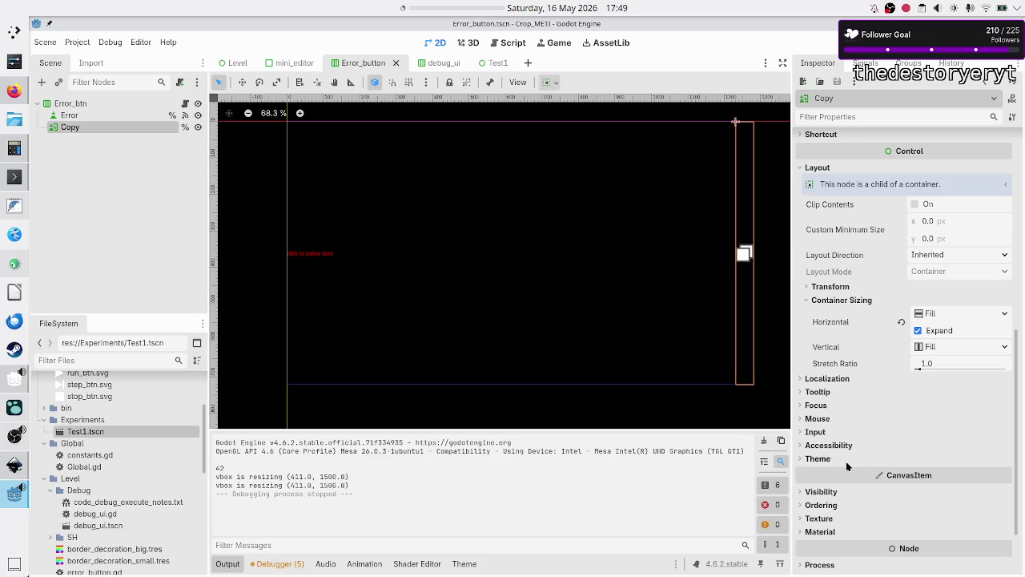
left_click(847, 464)
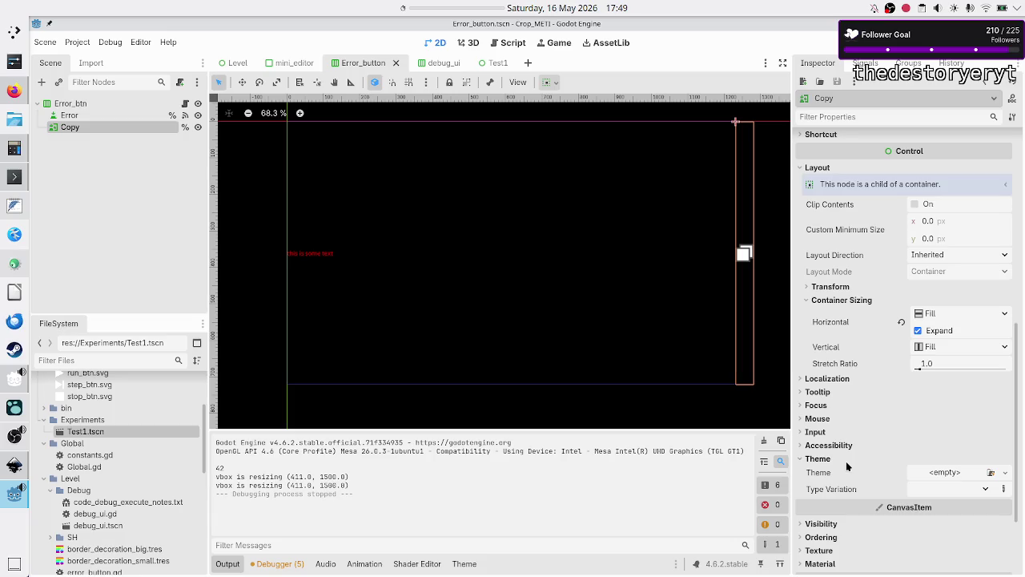
left_click(845, 461)
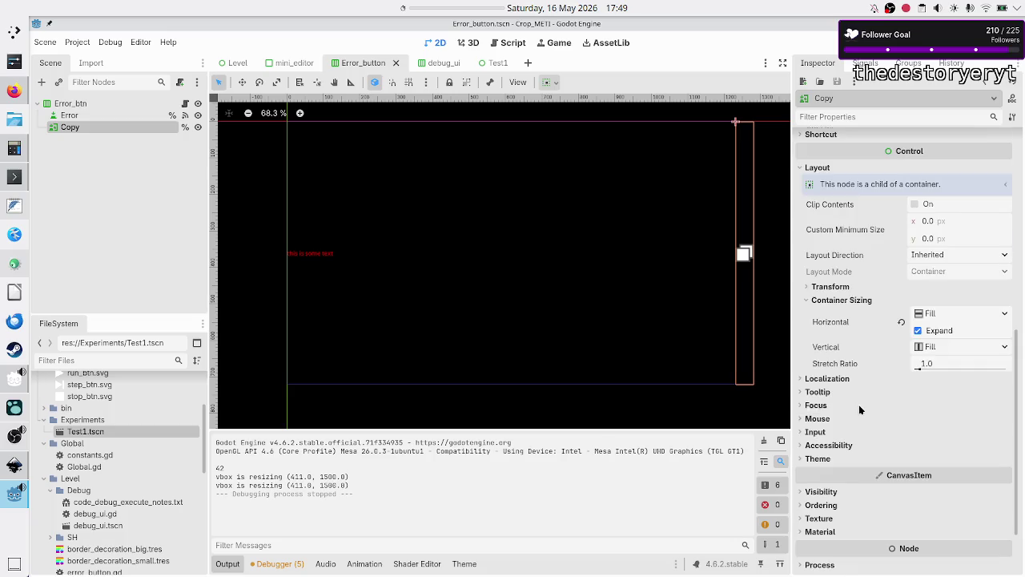
scroll(859, 404, "up", 5)
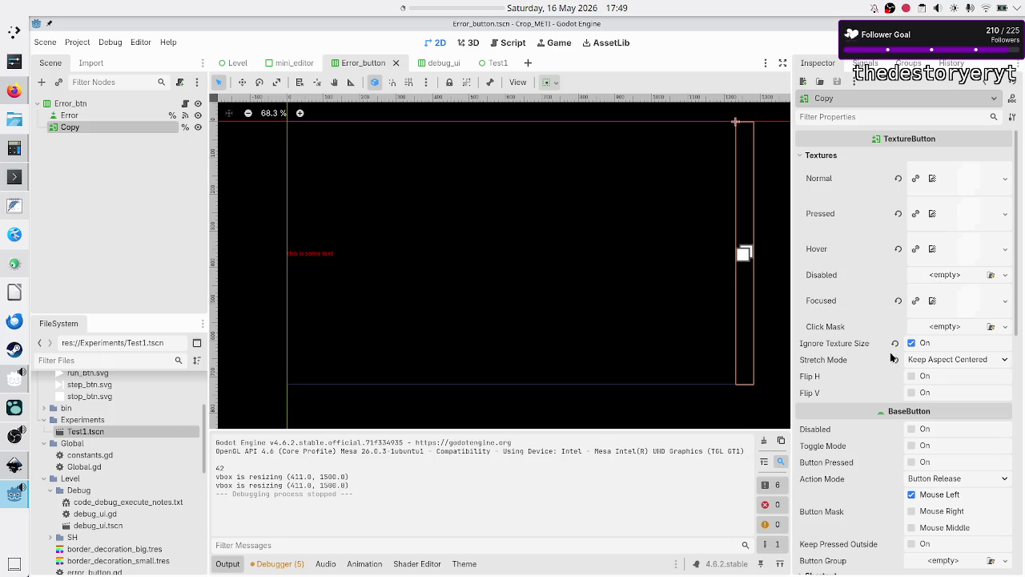
- Re-expand the Copy button's Theme properties, look over its Textures, then bring Inkscape forward
scroll(854, 428, "down", 3)
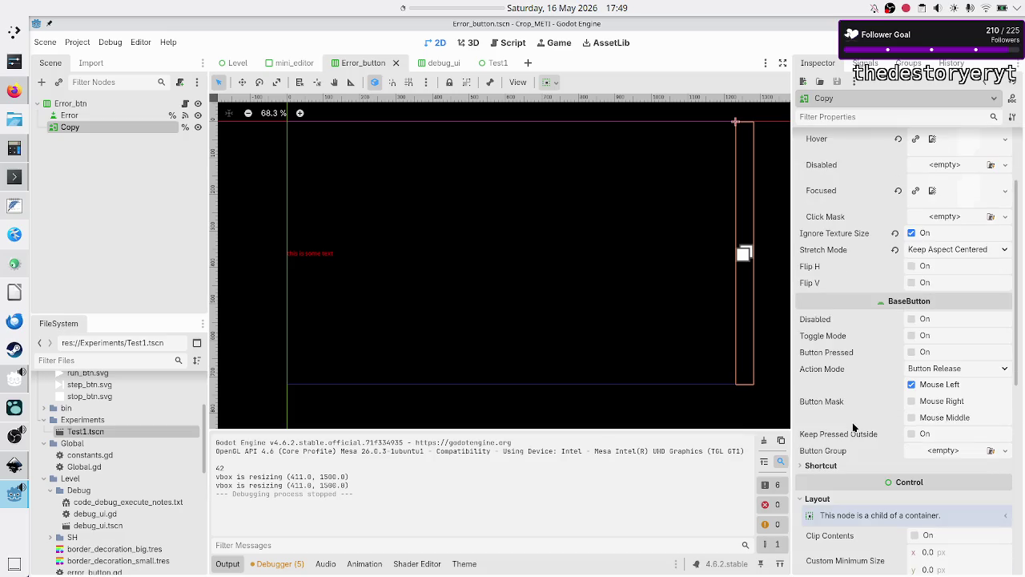
scroll(853, 428, "down", 4)
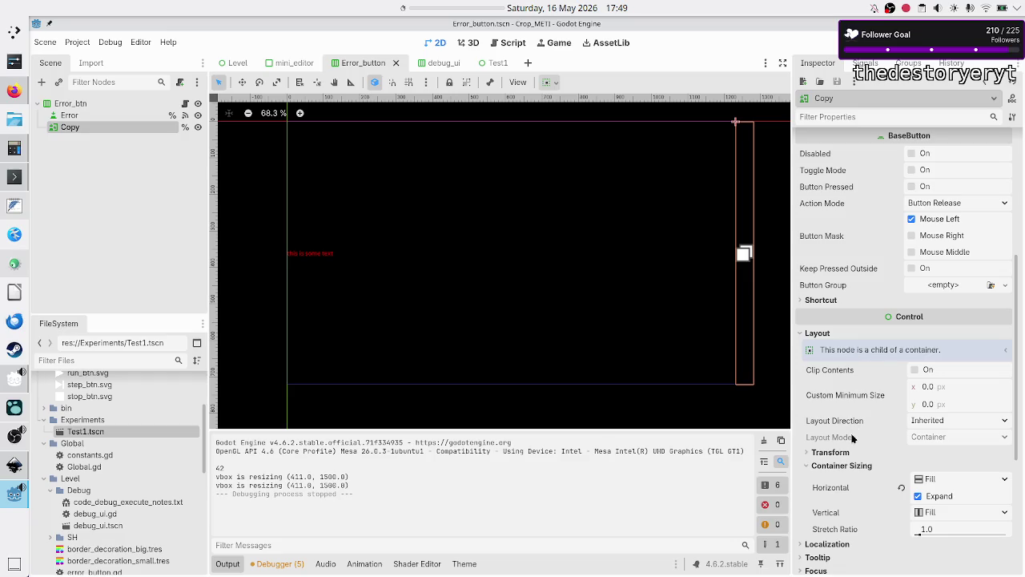
scroll(853, 436, "down", 5)
scroll(853, 437, "down", 1)
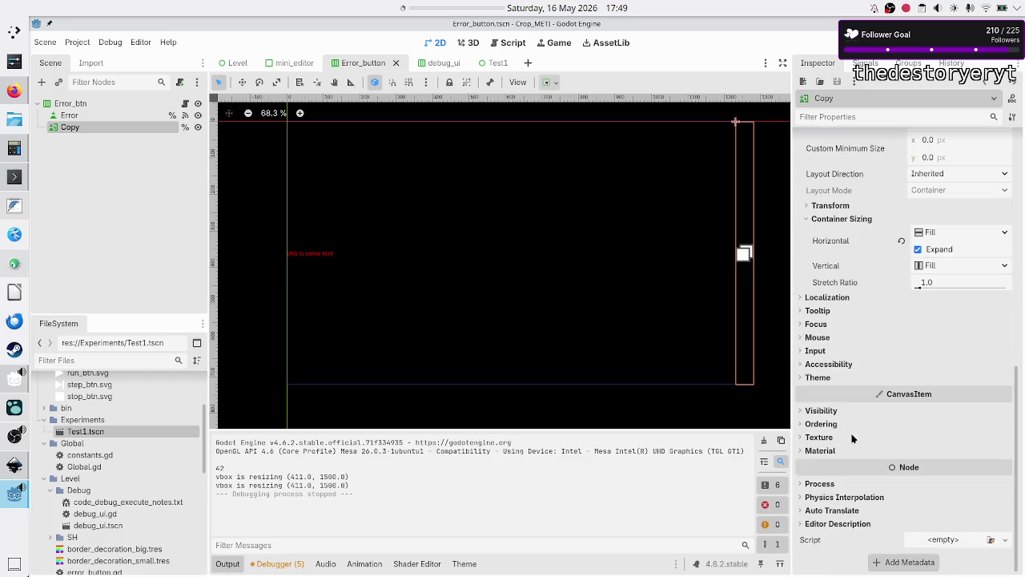
left_click(828, 377)
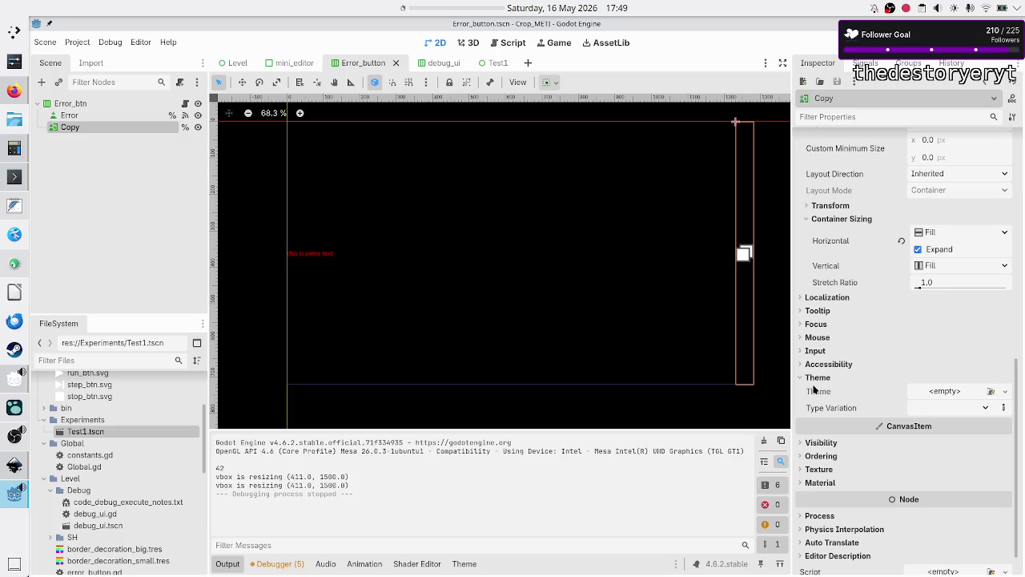
mouse_move(815, 389)
scroll(901, 327, "up", 10)
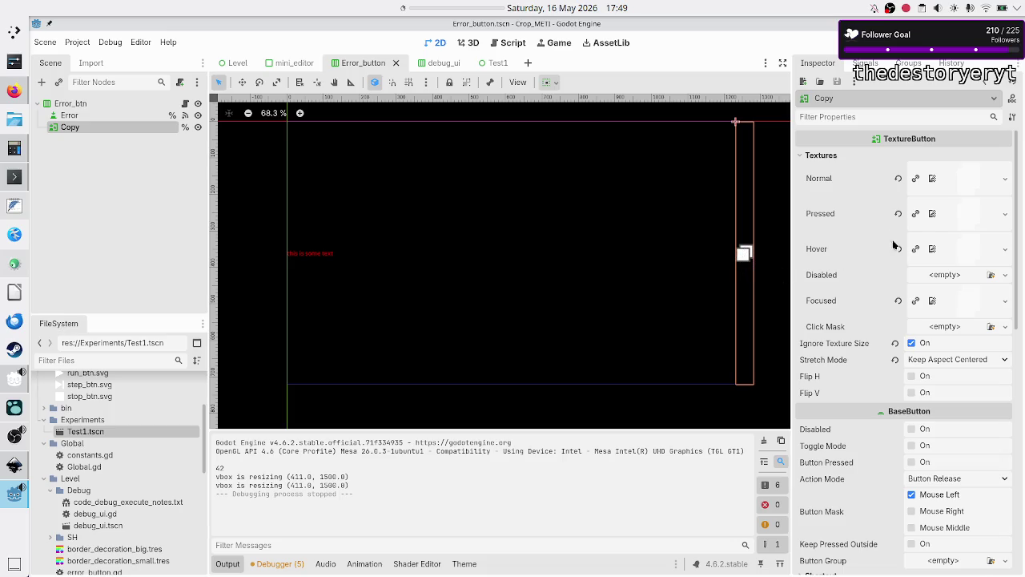
mouse_move(898, 207)
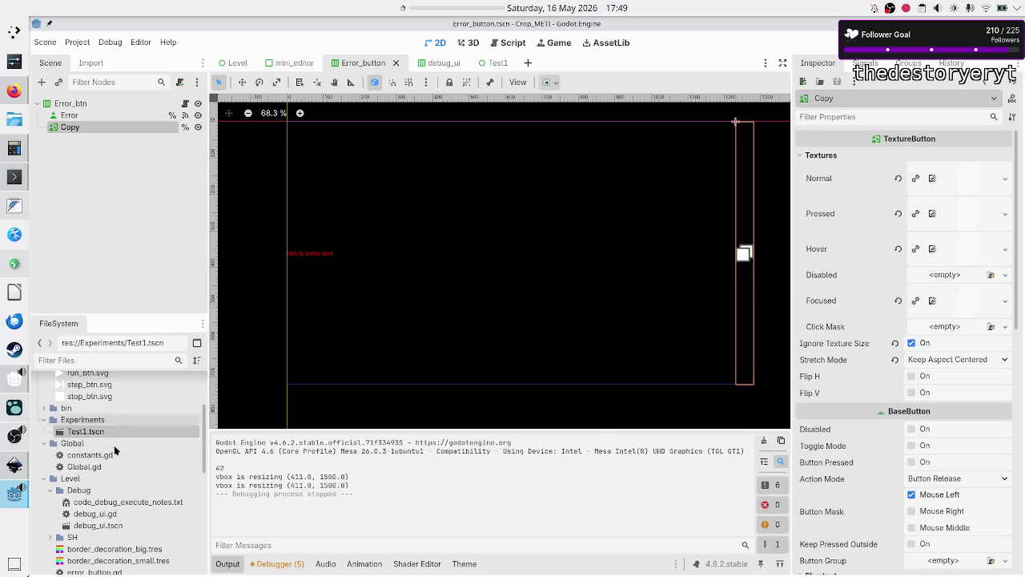
left_click(13, 475)
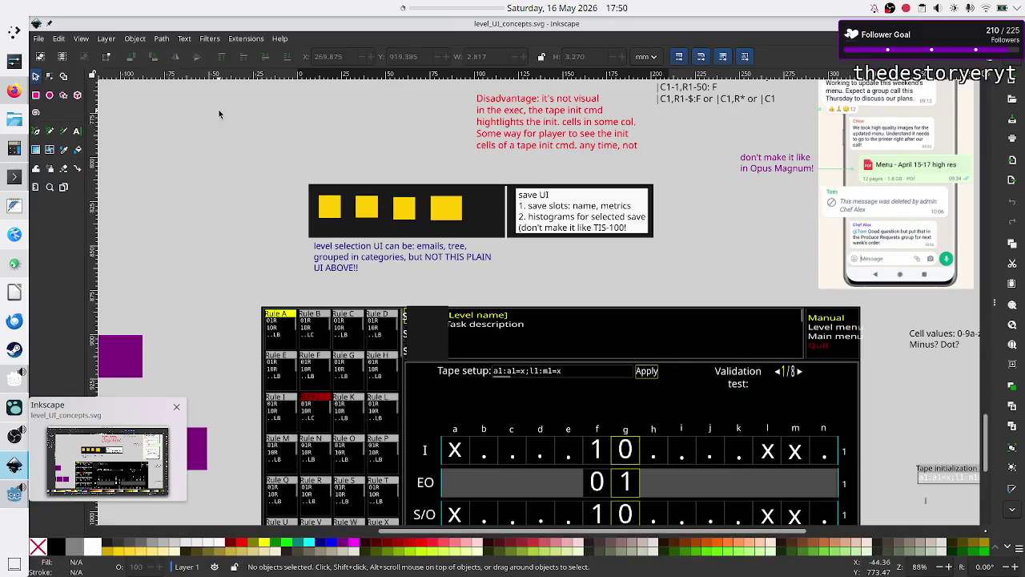
- Open copy_btn.svg from Inkscape's recent files
left_click(38, 38)
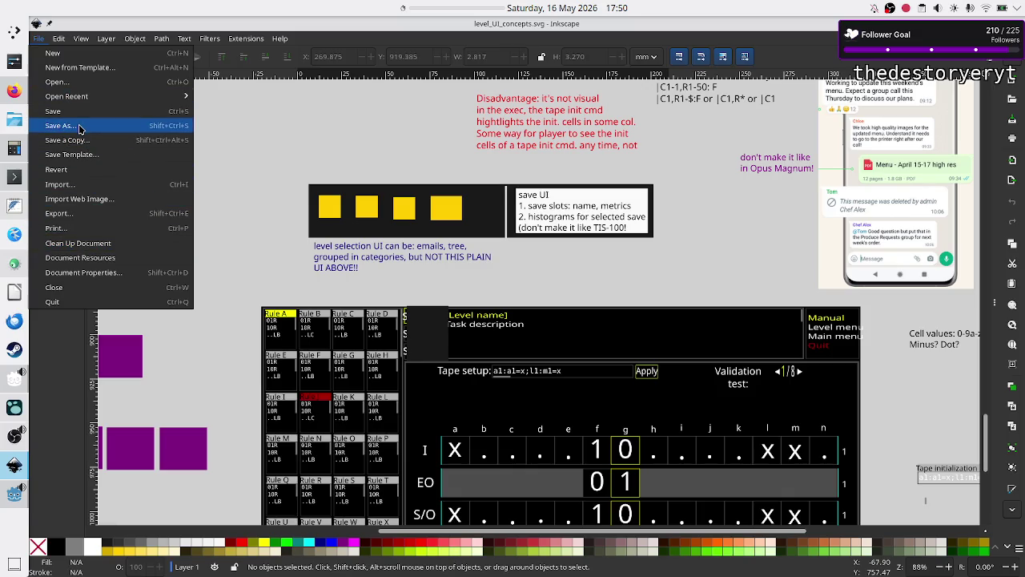
mouse_move(92, 97)
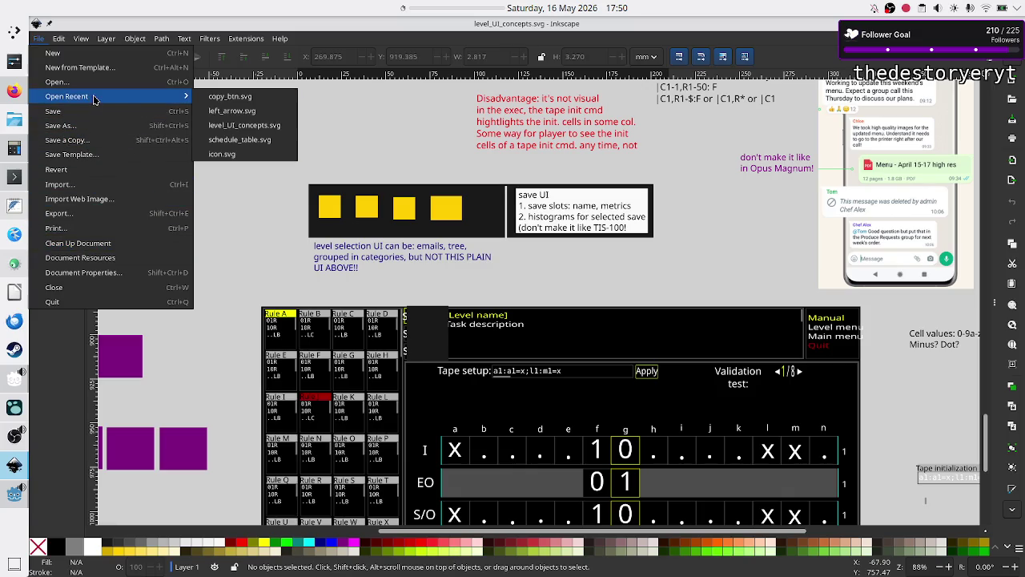
left_click(258, 103)
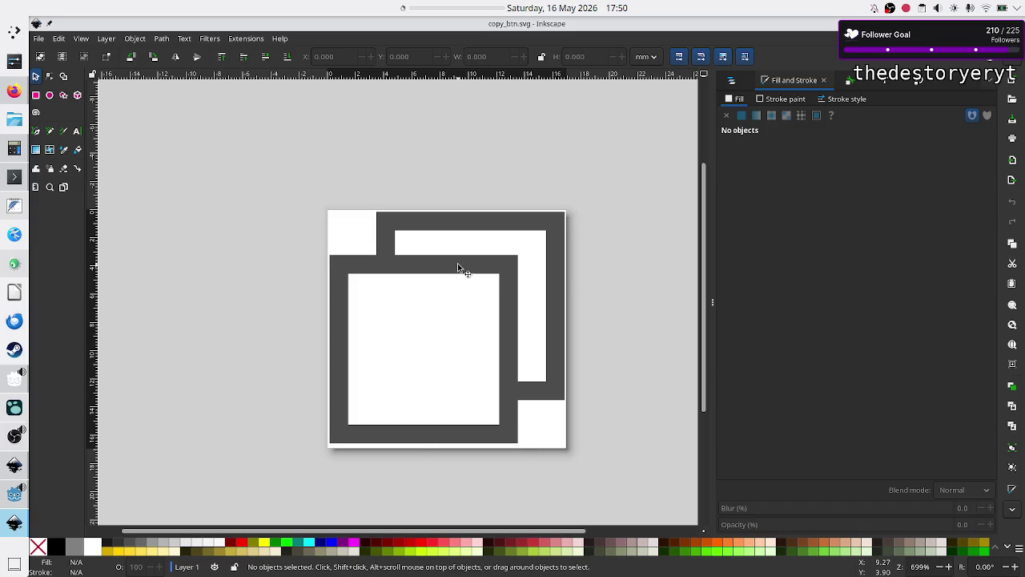
- Check the front square's white fill and 4d4d4d stroke, then return to Godot and run the game
left_click(457, 264)
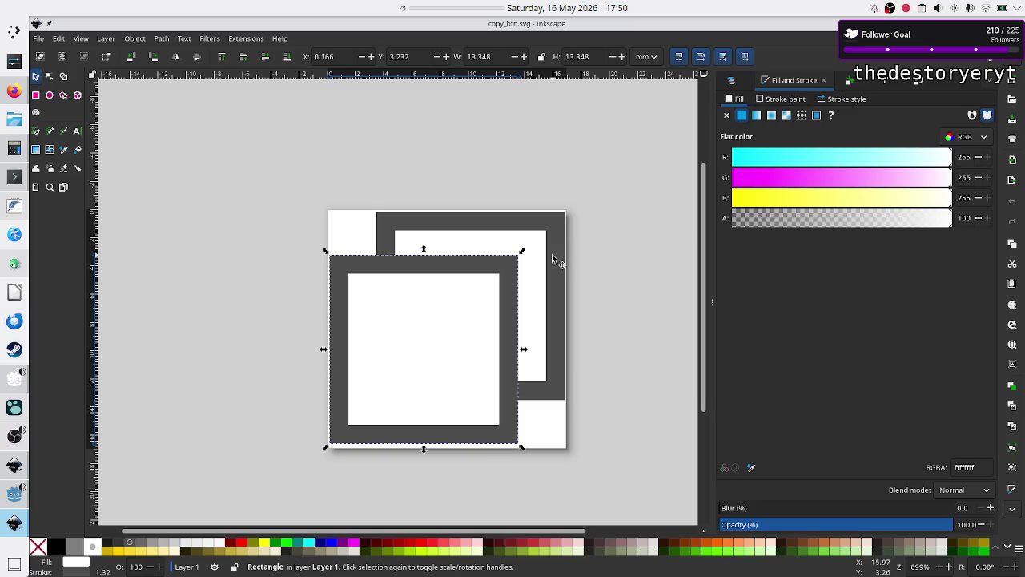
left_click(782, 100)
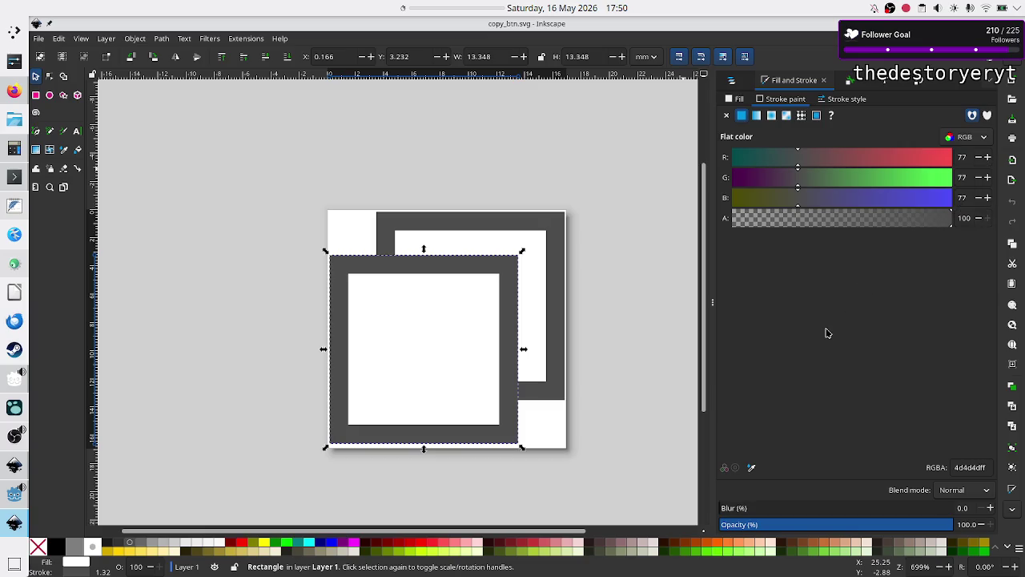
key("ctrl+Tab")
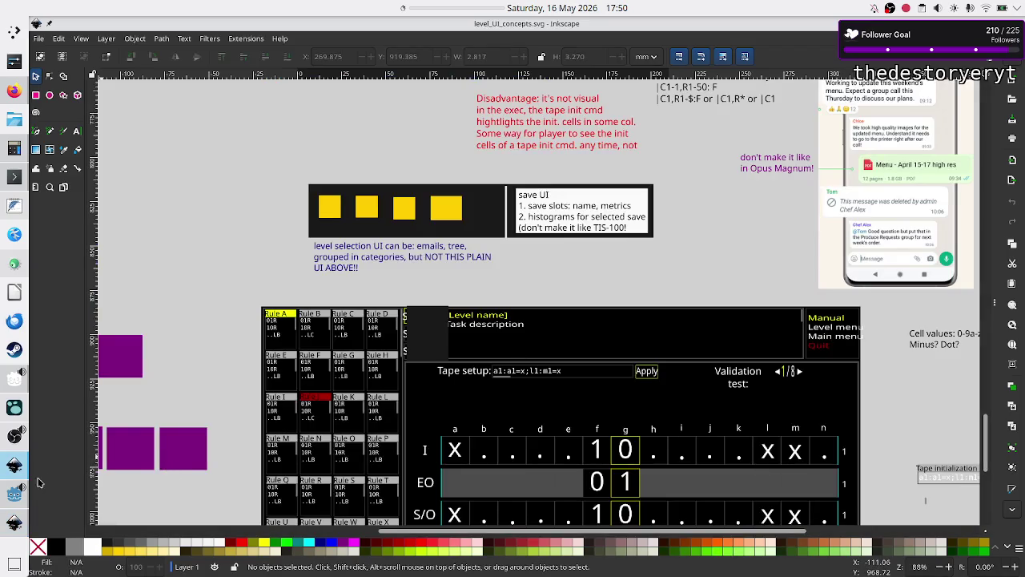
left_click(13, 498)
key("F5")
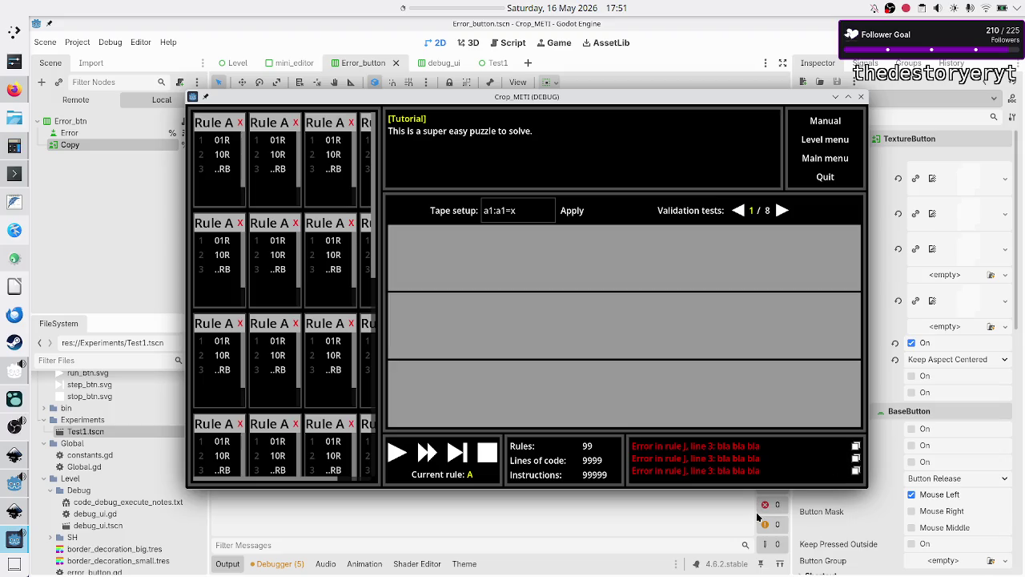
- Close the debug game window and copy the Output log text
left_click(717, 499)
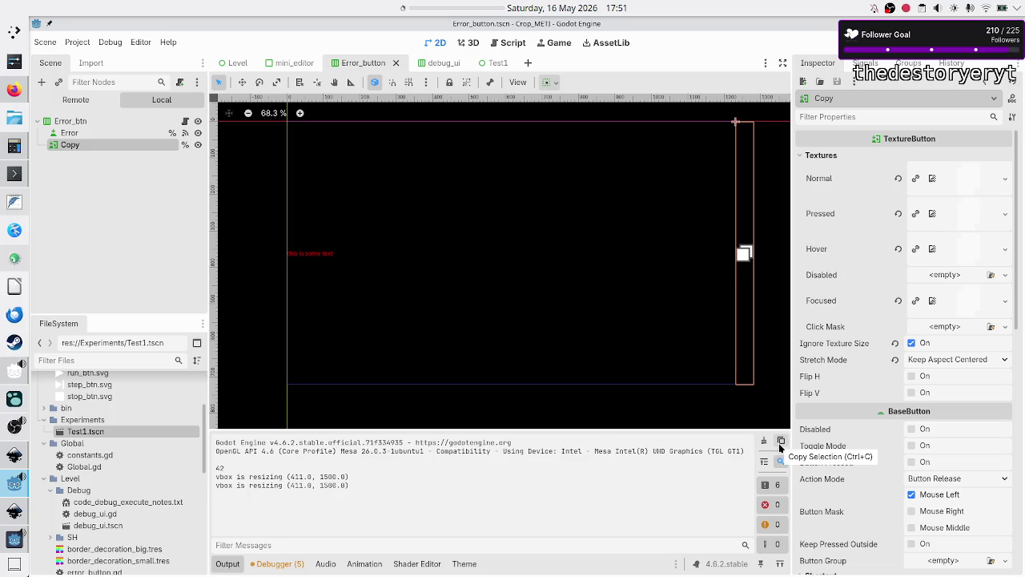
left_click(781, 442)
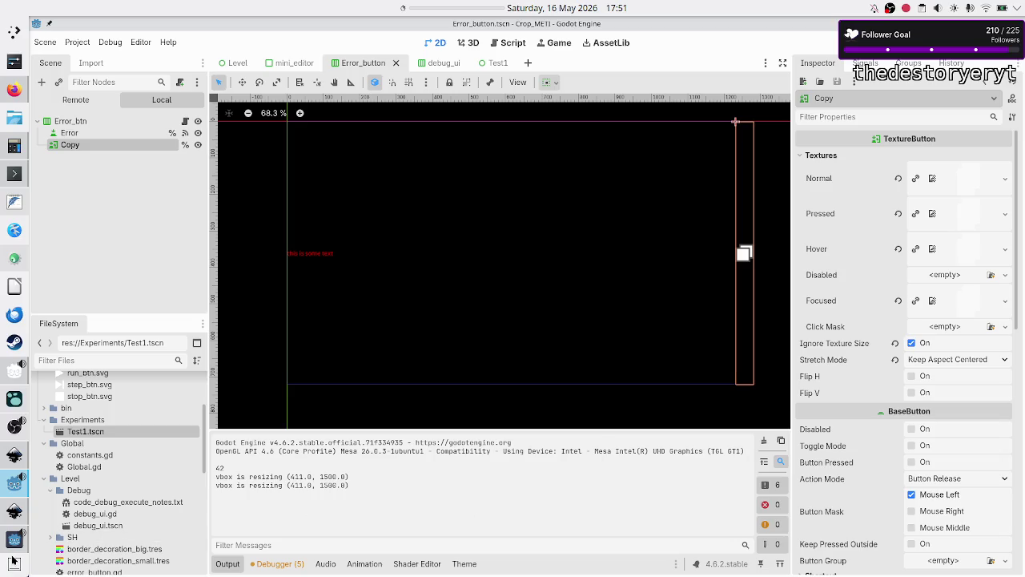
- Back in copy_btn.svg, confirm the front square's fill is solid white, RGBA ffffffff
left_click(10, 513)
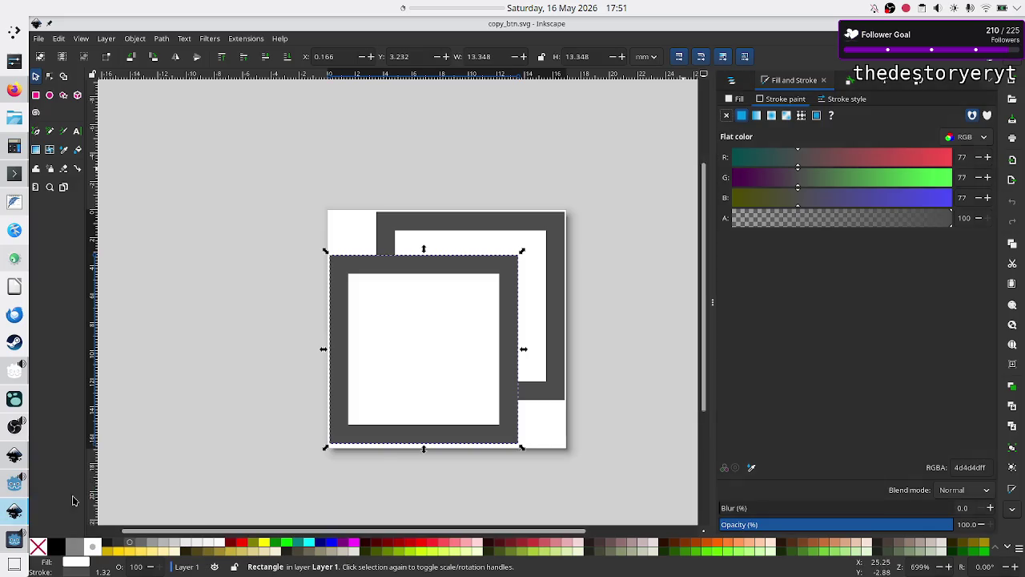
left_click(342, 237)
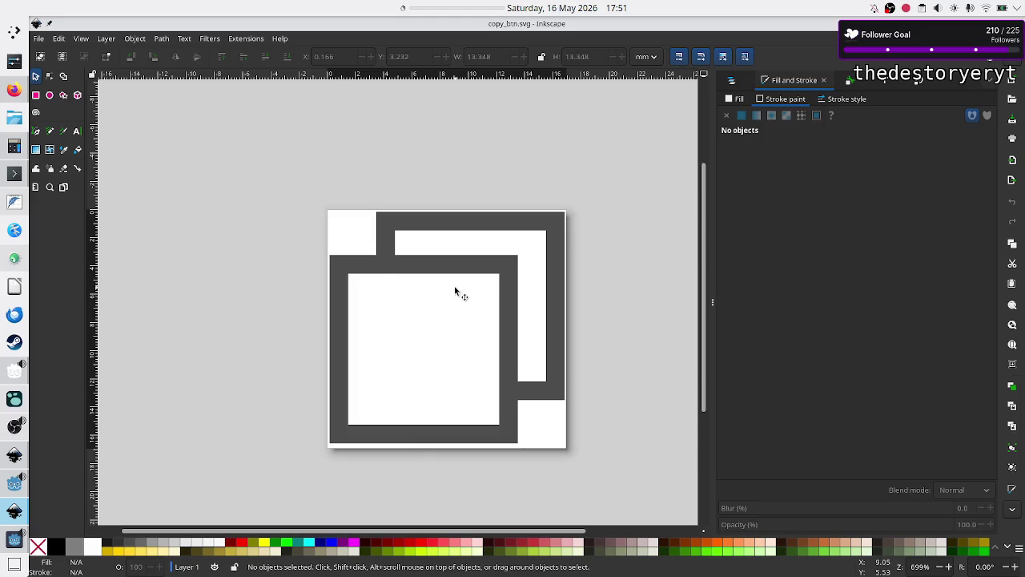
left_click(425, 321)
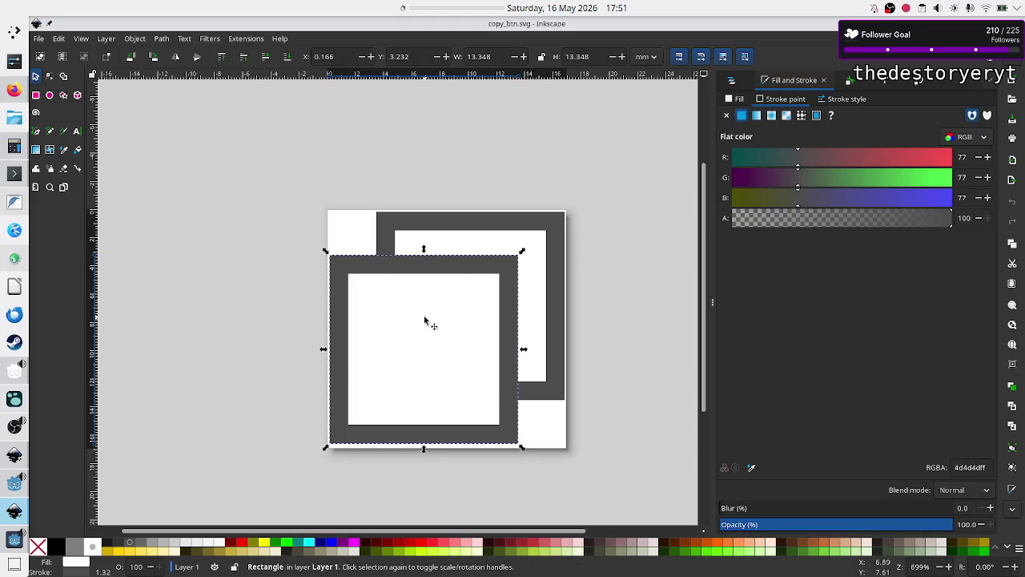
left_click(737, 100)
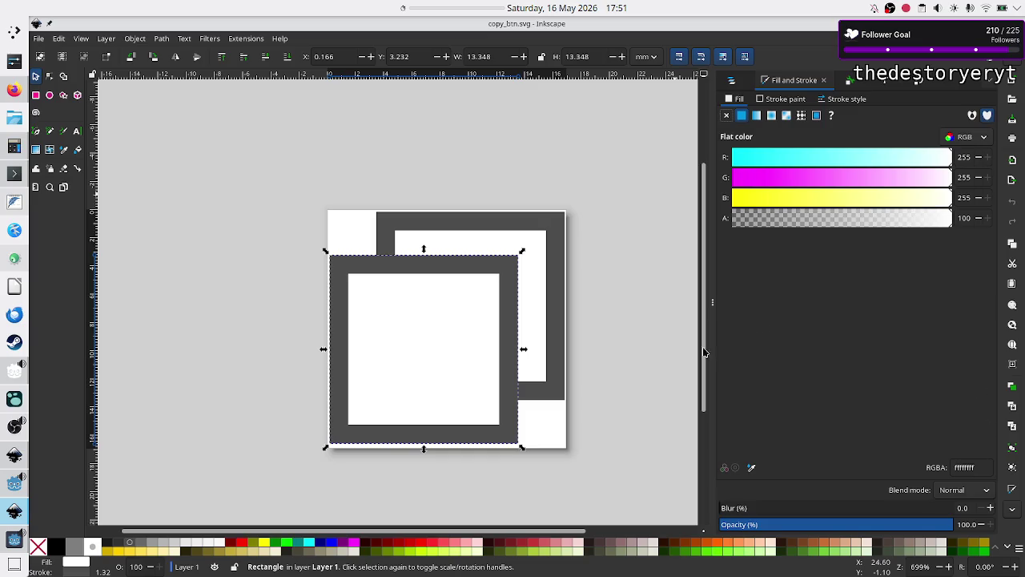
left_click(644, 380)
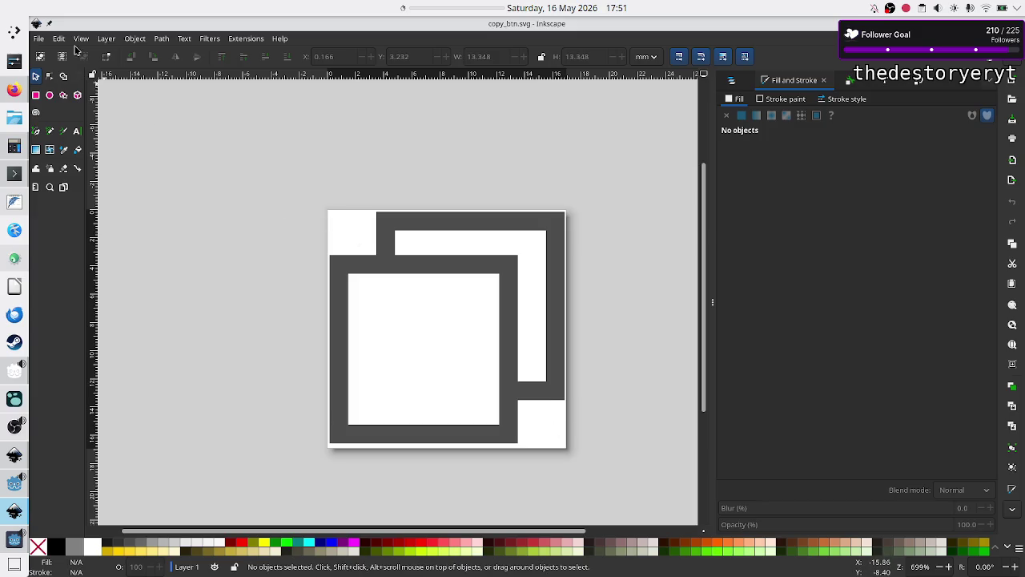
left_click(36, 39)
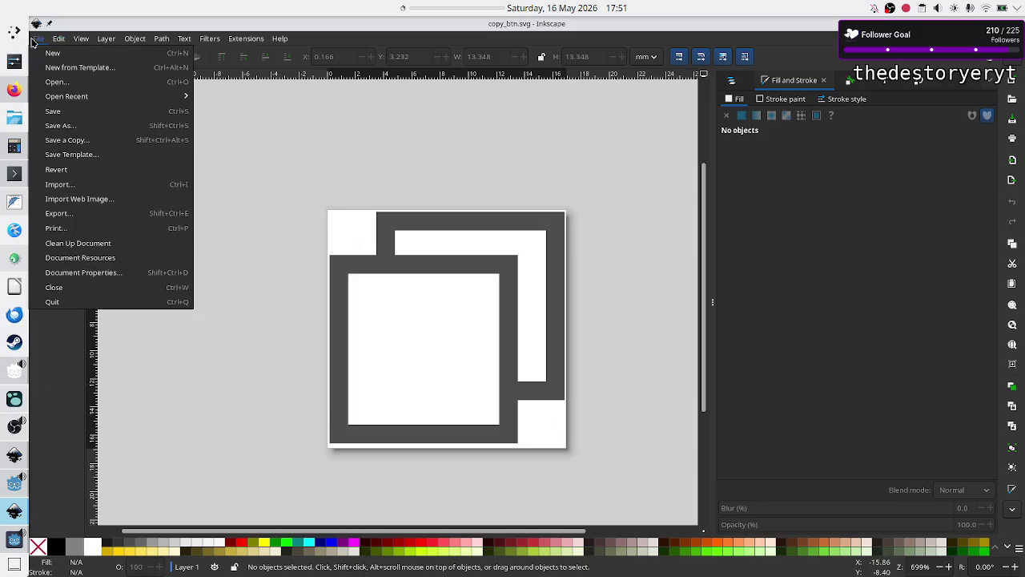
- Inspect the page viewbox and background colour in Document Properties, then select Godot's Error node
left_click(92, 276)
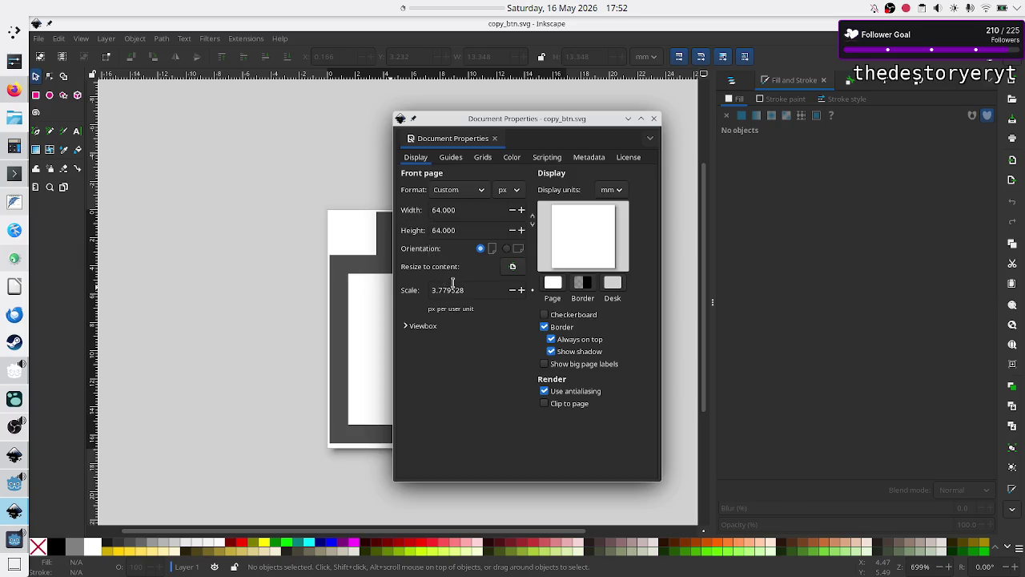
left_click(405, 326)
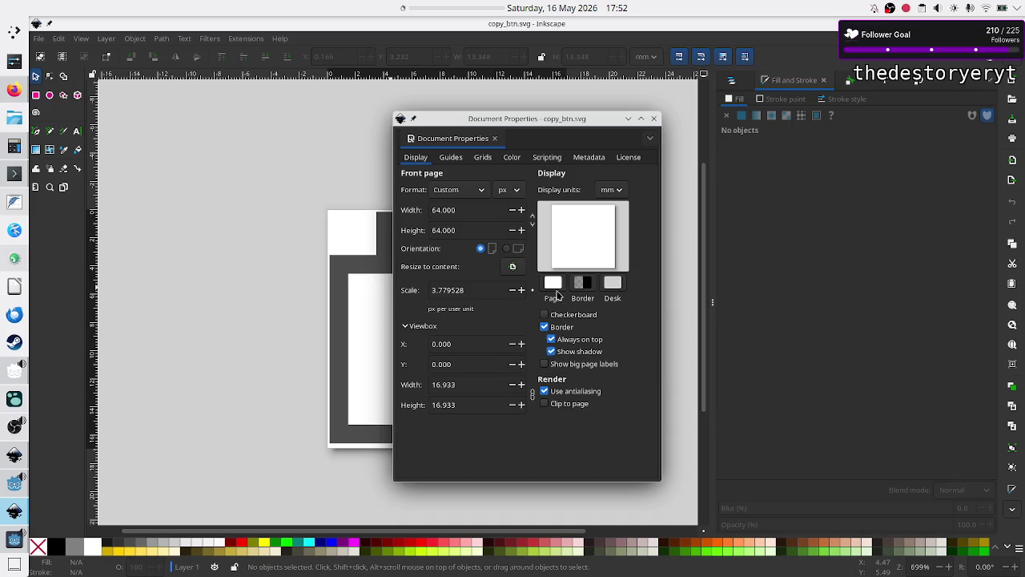
left_click(552, 284)
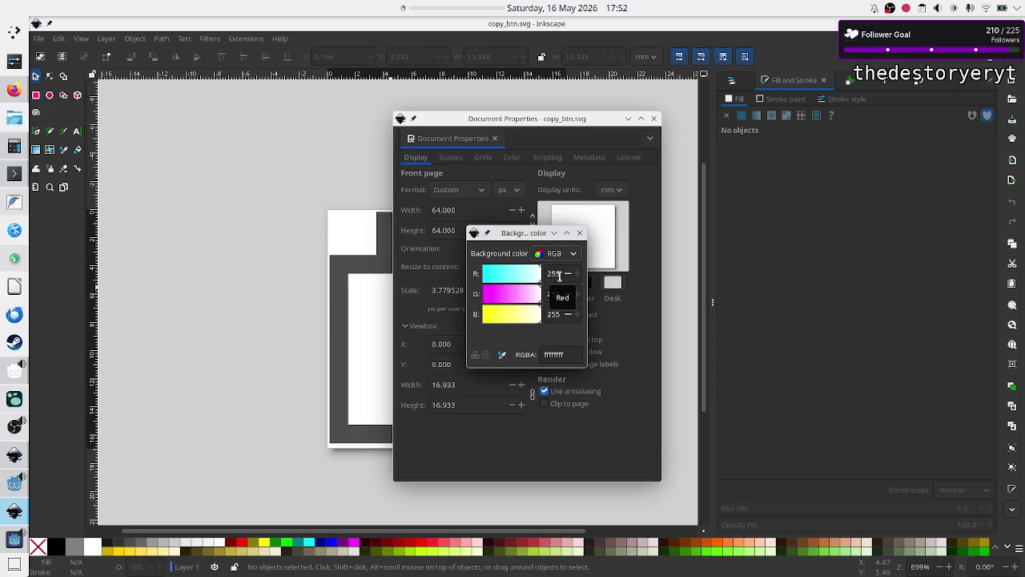
left_click(581, 234)
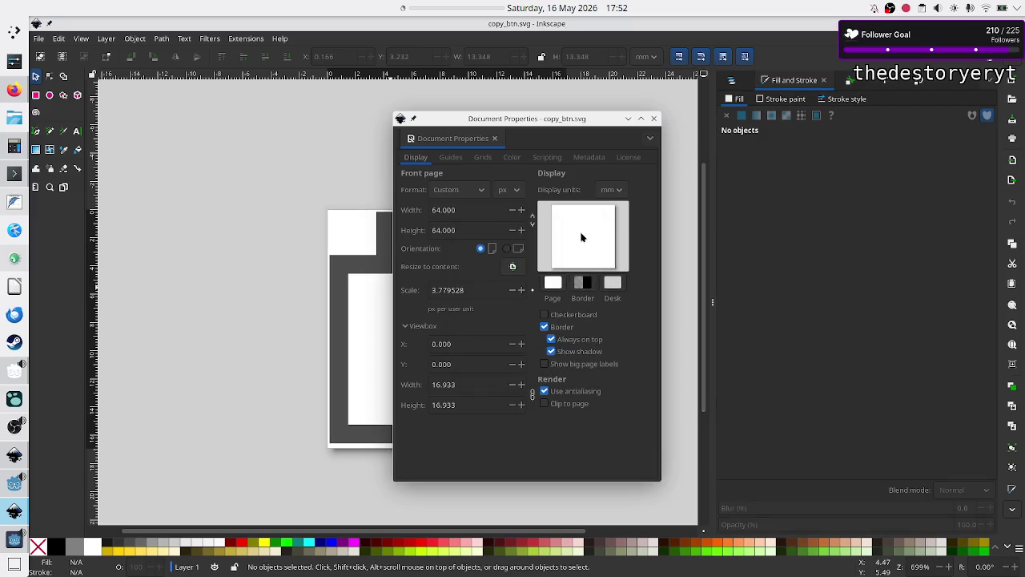
left_click(13, 485)
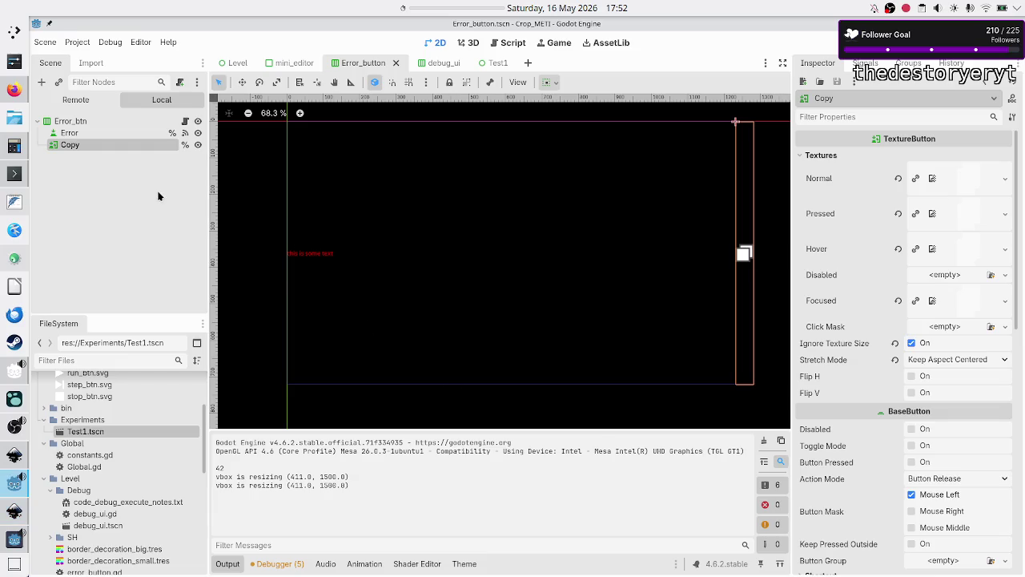
left_click(97, 130)
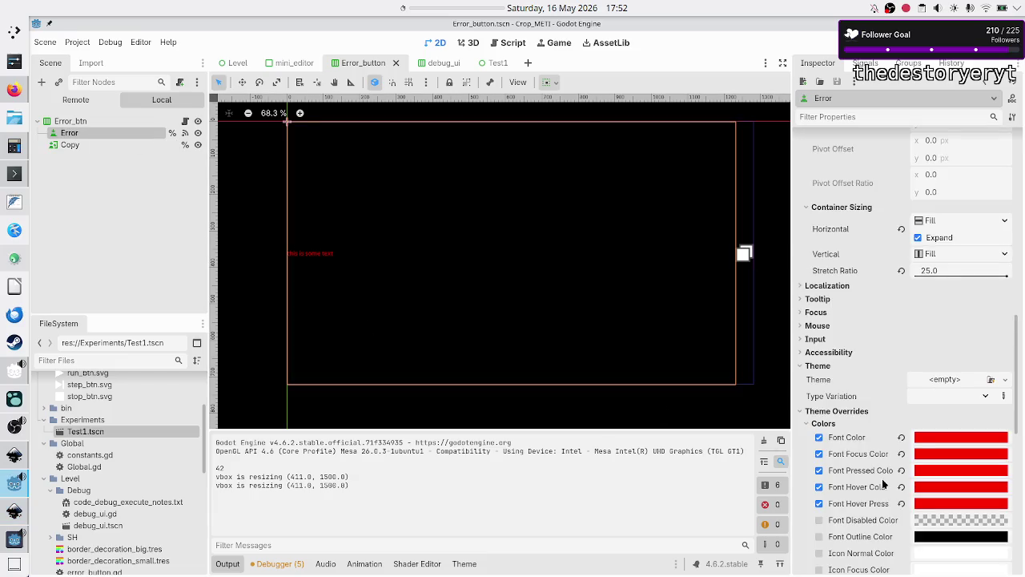
- Read the Error button's Hover StyleBoxFlat background colour, 313131, then go back to Inkscape
scroll(881, 485, "down", 10)
scroll(862, 459, "up", 2)
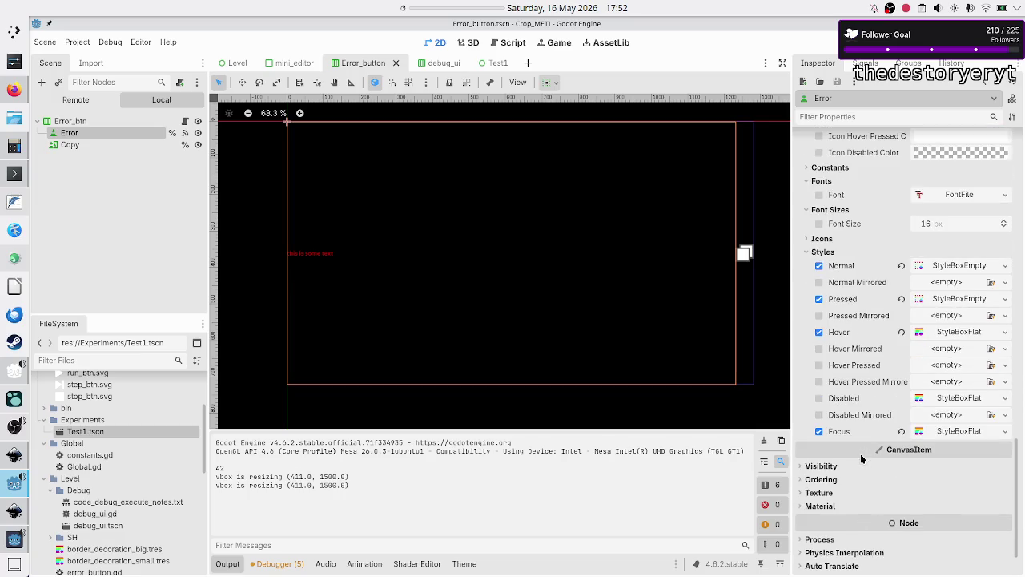
left_click(967, 332)
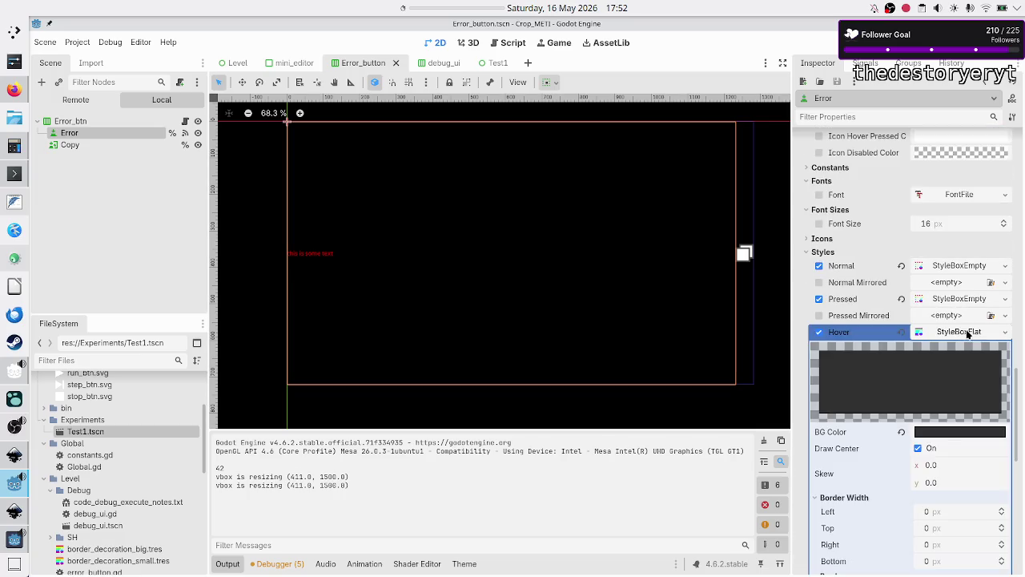
left_click(948, 433)
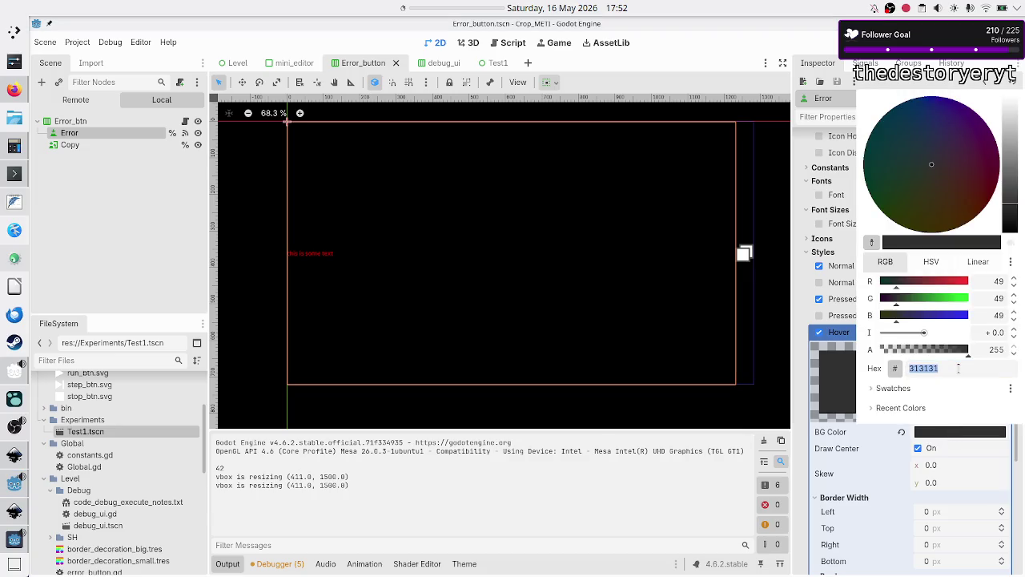
key("Escape")
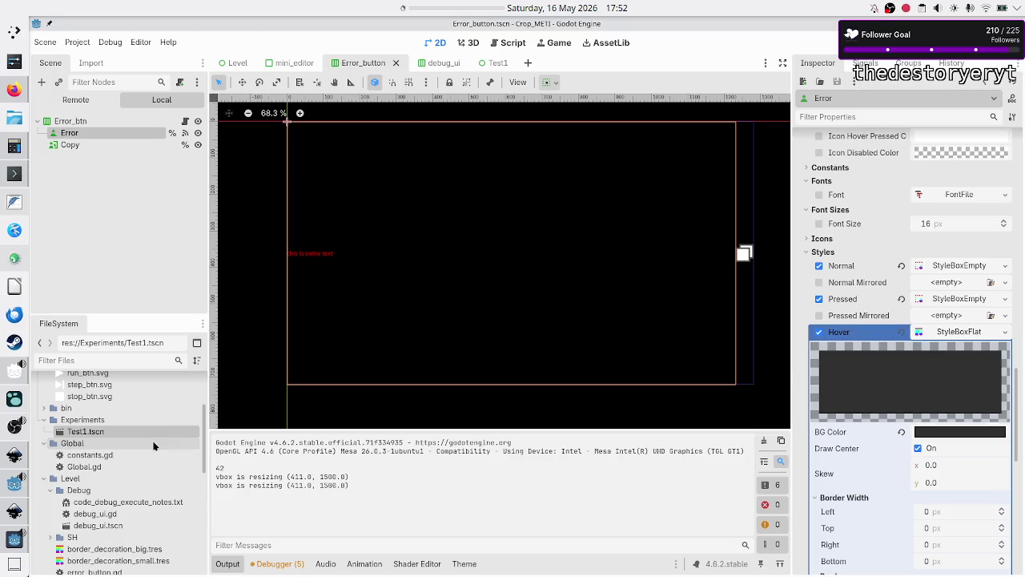
left_click(15, 511)
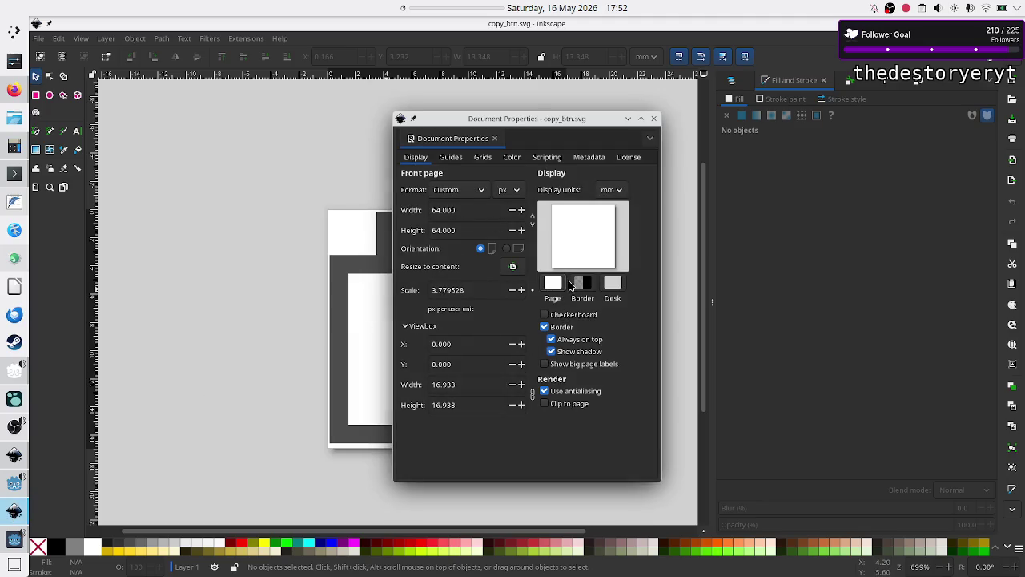
- Set the copy_btn.svg page background colour to 313131
left_click(553, 282)
triple_click(565, 355)
type("313131")
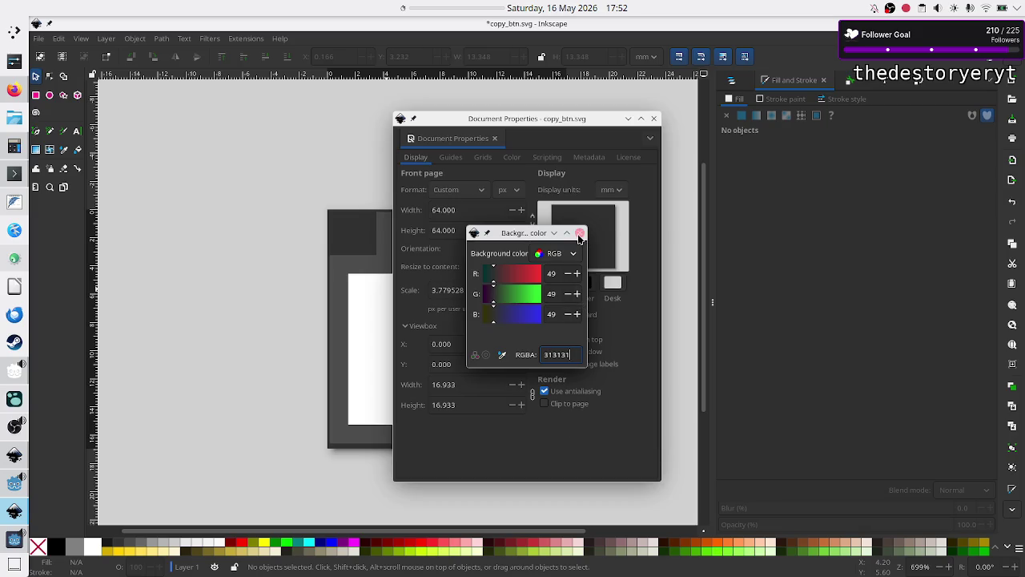
left_click(579, 233)
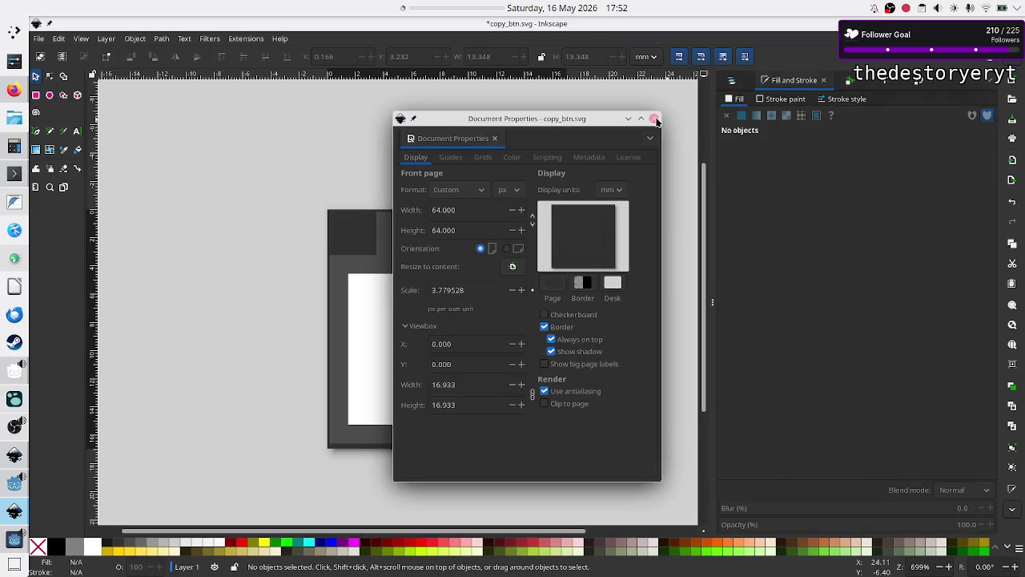
left_click(653, 118)
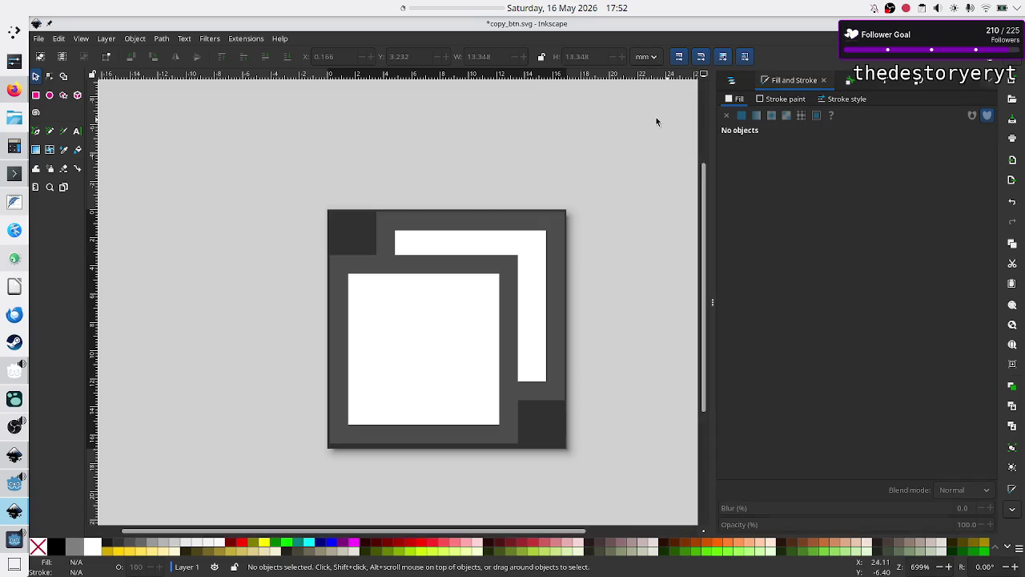
- Save the drawing as copy_btn_hover.svg and close the running game window
left_click(40, 42)
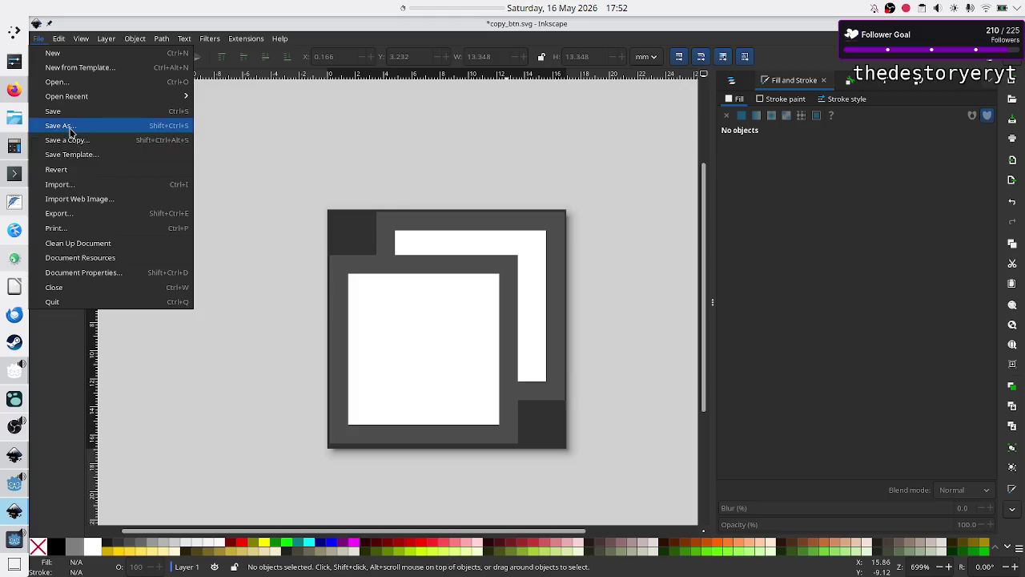
left_click(71, 131)
left_click(516, 70)
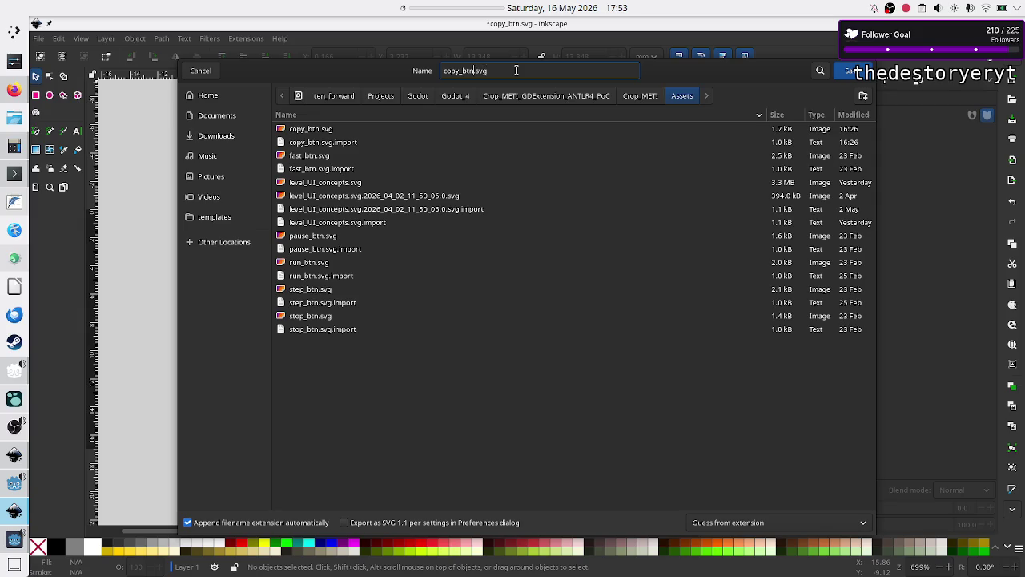
type("_hover")
key("Return")
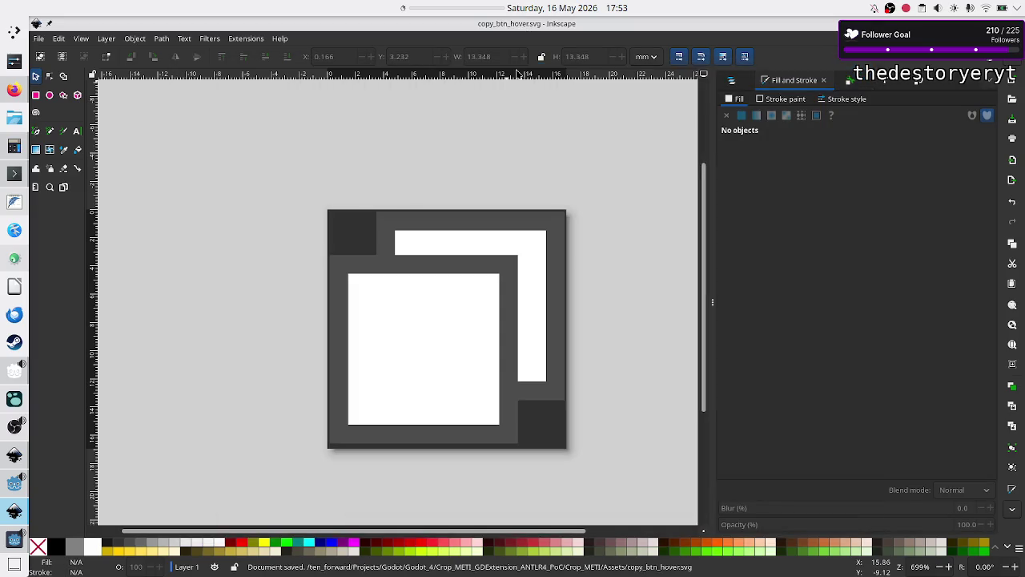
left_click(14, 538)
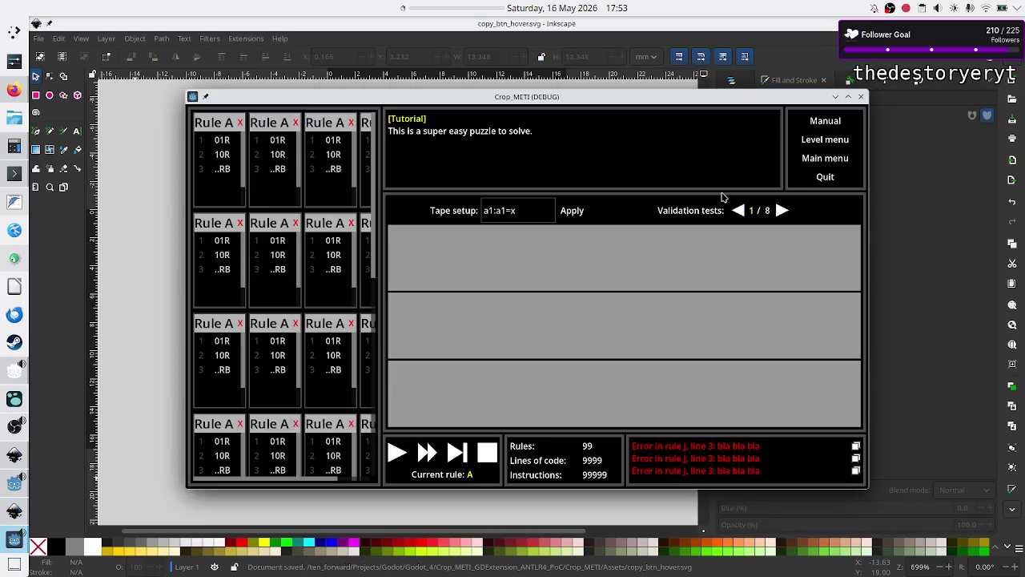
left_click(862, 99)
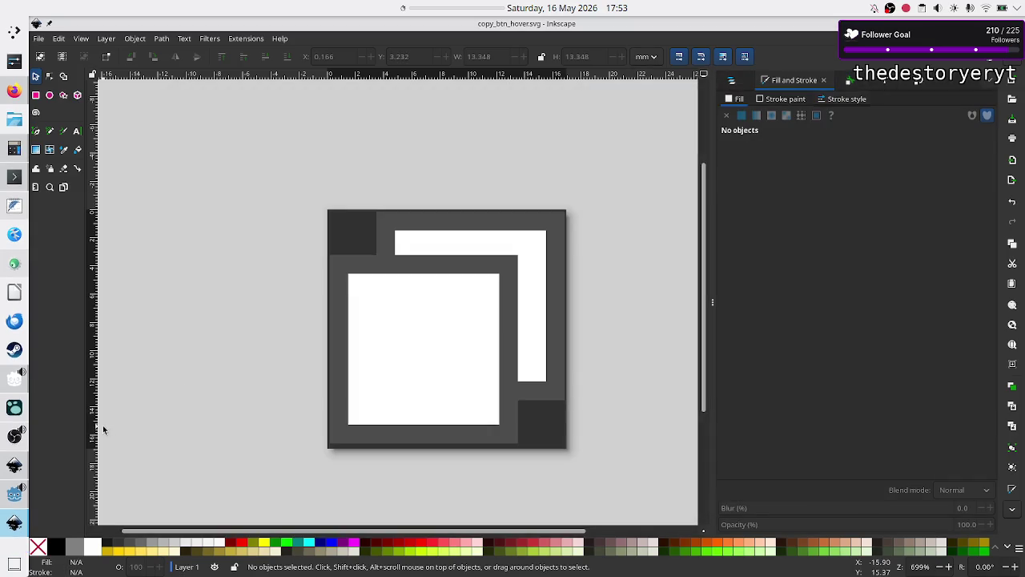
left_click(14, 494)
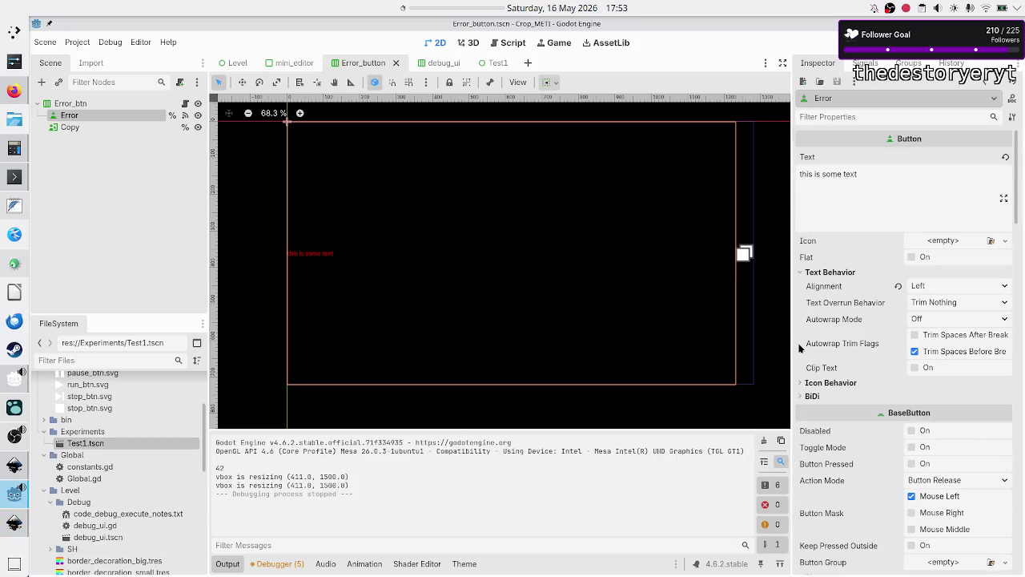
- Replace the Copy button's Hover and Focused textures with copy_btn_hover.svg, then launch the game with F5
left_click(79, 125)
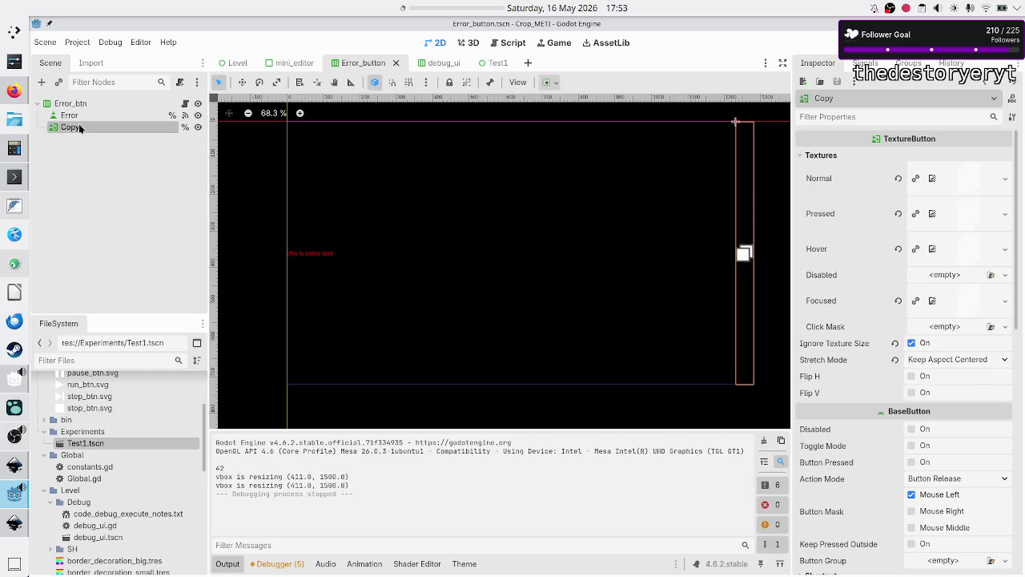
left_click(898, 250)
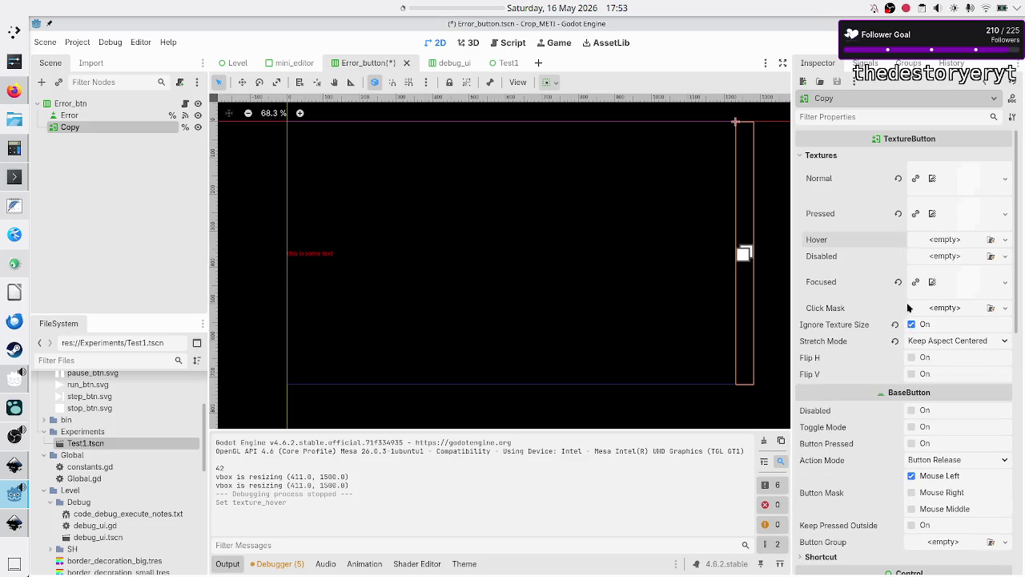
left_click(898, 282)
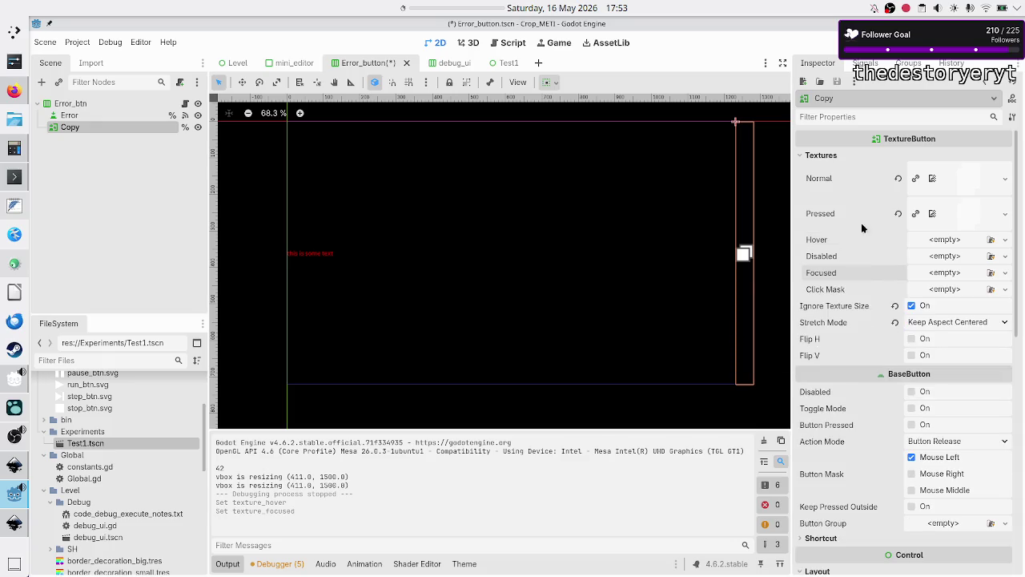
scroll(120, 441, "up", 3)
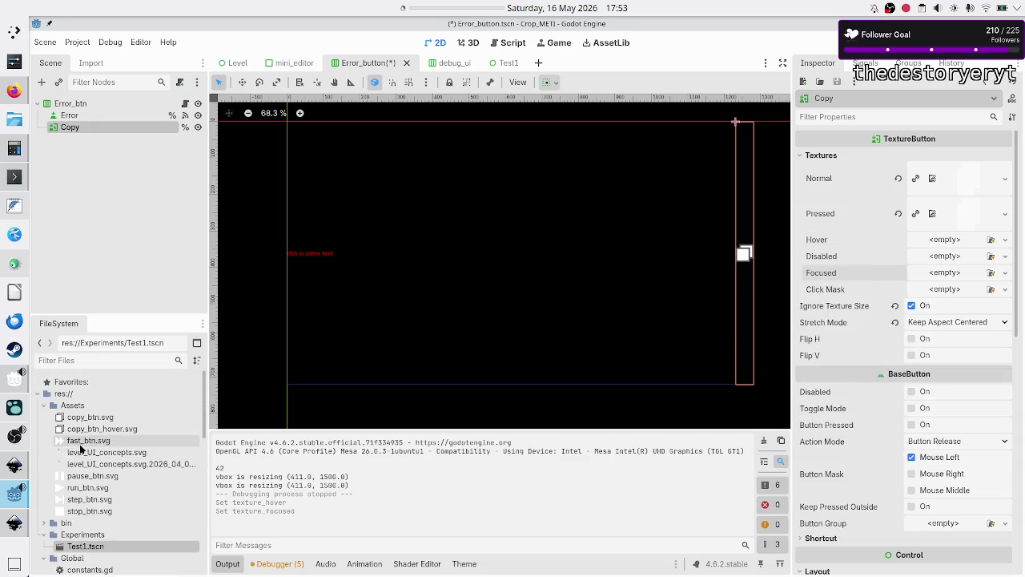
mouse_move(89, 429)
left_mouse_down()
mouse_move(307, 388)
mouse_move(836, 202)
mouse_move(897, 196)
mouse_move(885, 247)
mouse_move(929, 240)
left_mouse_up()
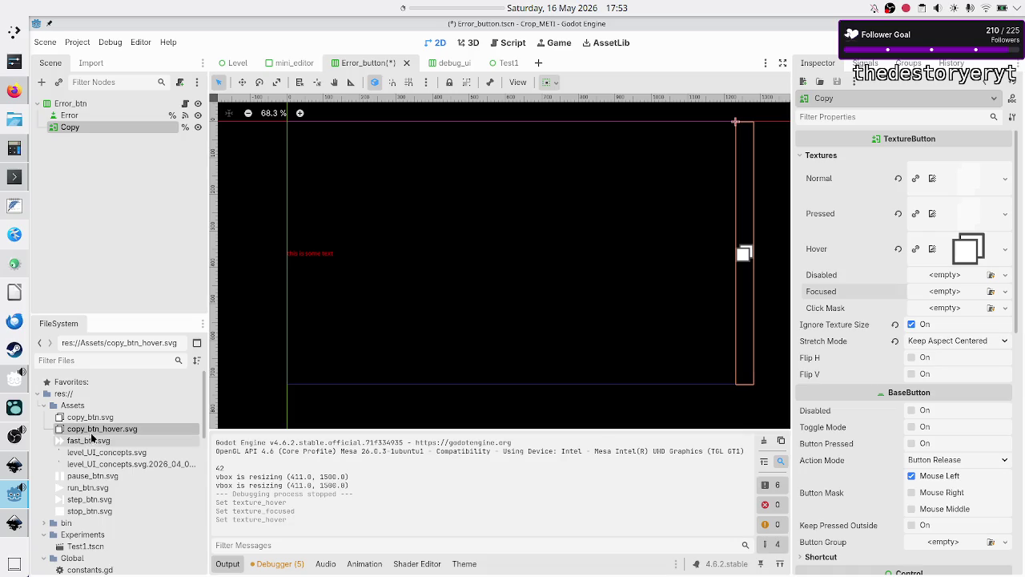
mouse_move(96, 430)
left_mouse_down()
mouse_move(358, 396)
mouse_move(739, 291)
mouse_move(934, 296)
left_mouse_up()
key("F5")
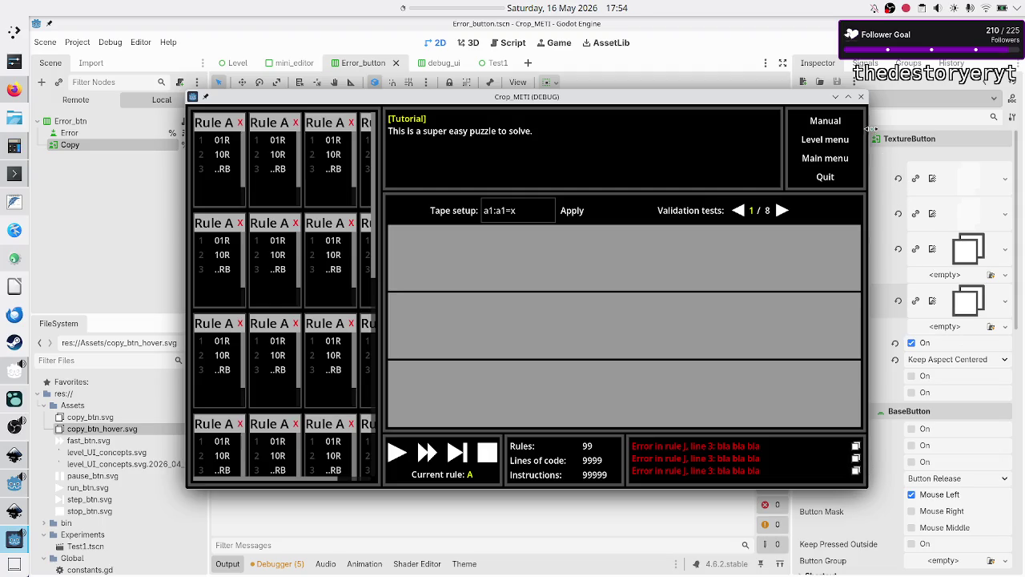
- Close the debug game window and switch the Godot editor to the Level scene tab
left_click(862, 96)
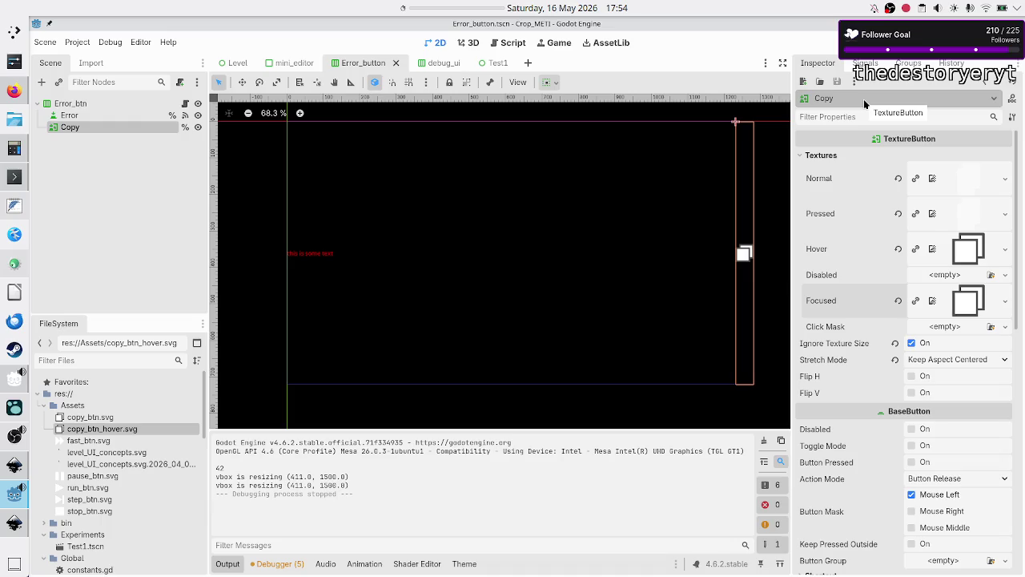
key("alt+Tab")
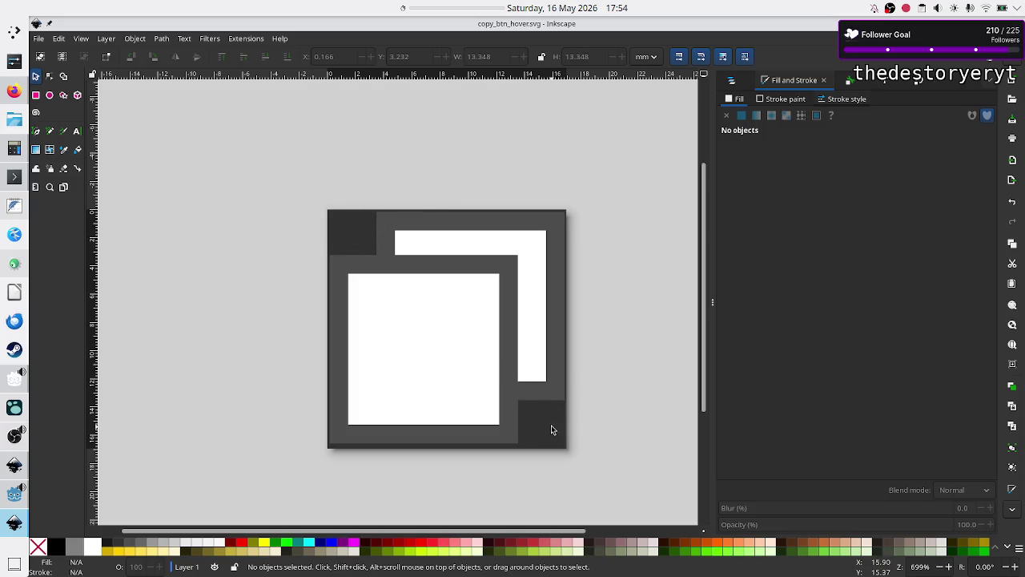
key("alt+Tab")
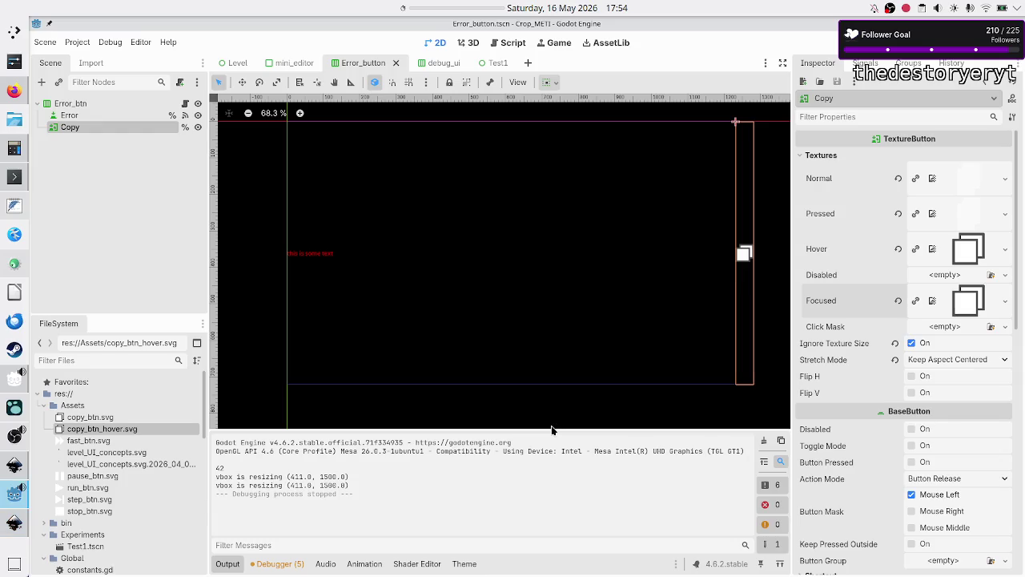
left_click(234, 63)
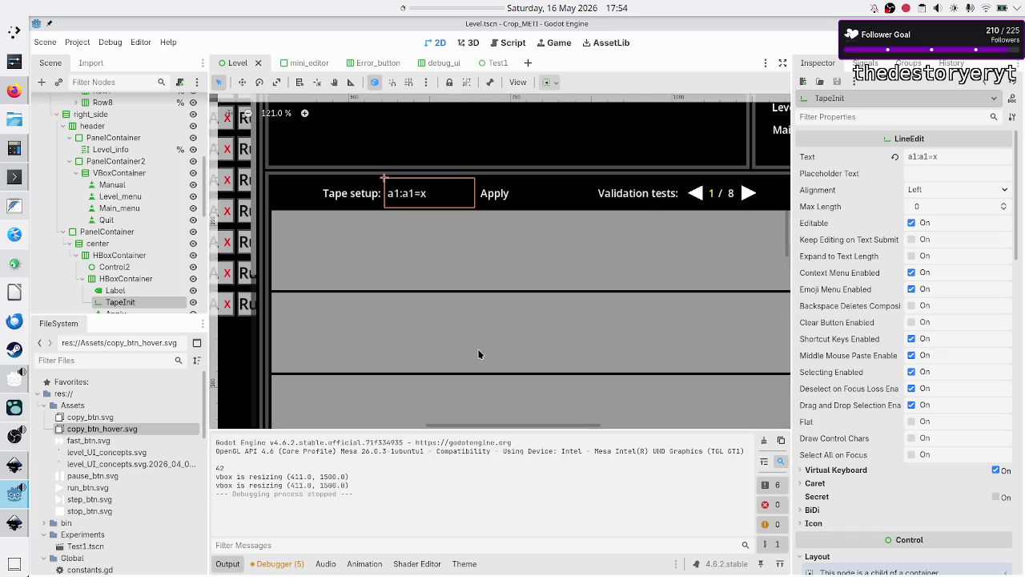
- Pan the Level scene's 2D viewport right and down to review the layout
scroll(488, 350, "right", 6)
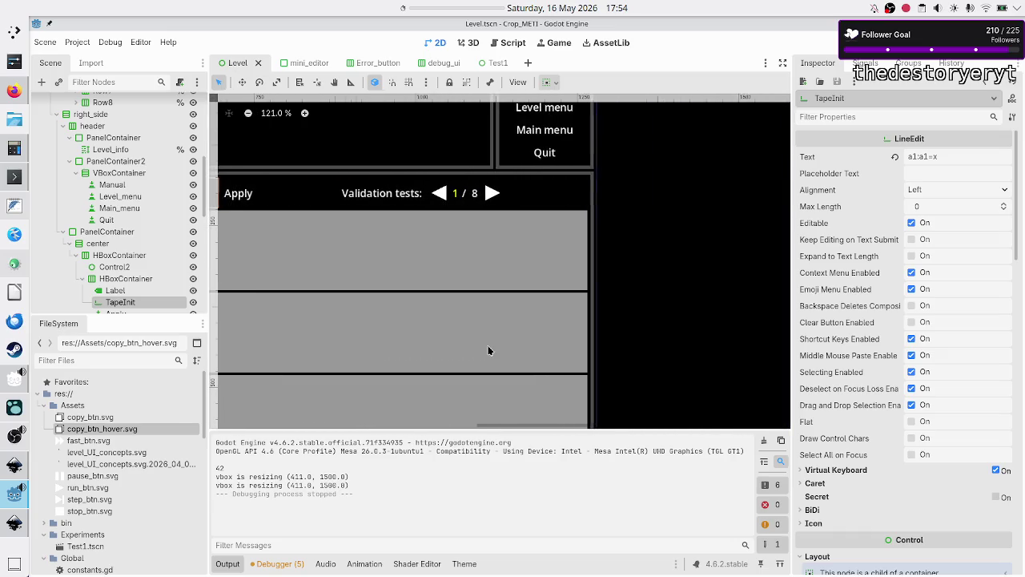
scroll(487, 350, "down", 4)
scroll(490, 350, "down", 1)
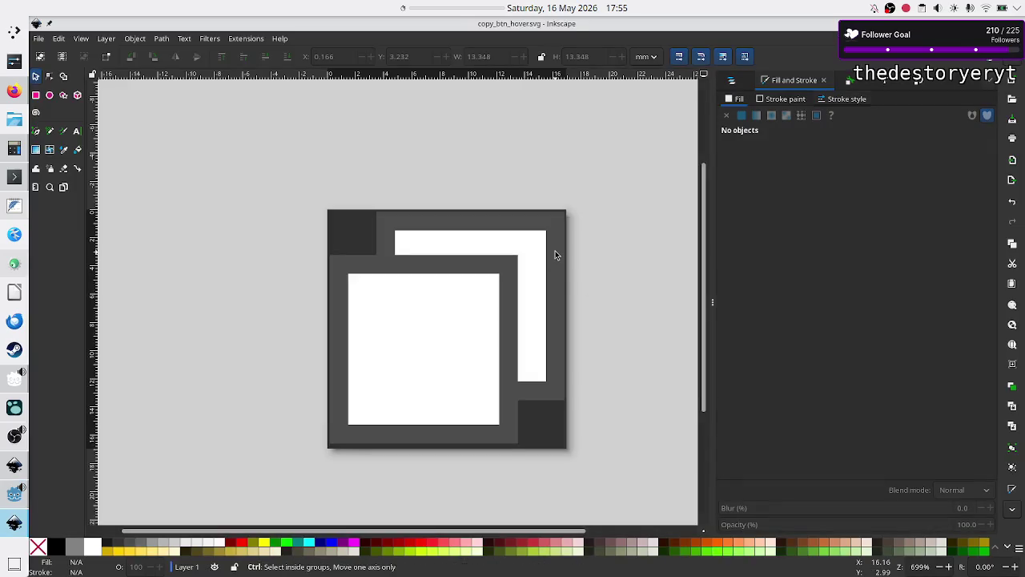
- Undo the last edit and set the front square's blue to 0, making it yellow ffff00ff
key("ctrl+z")
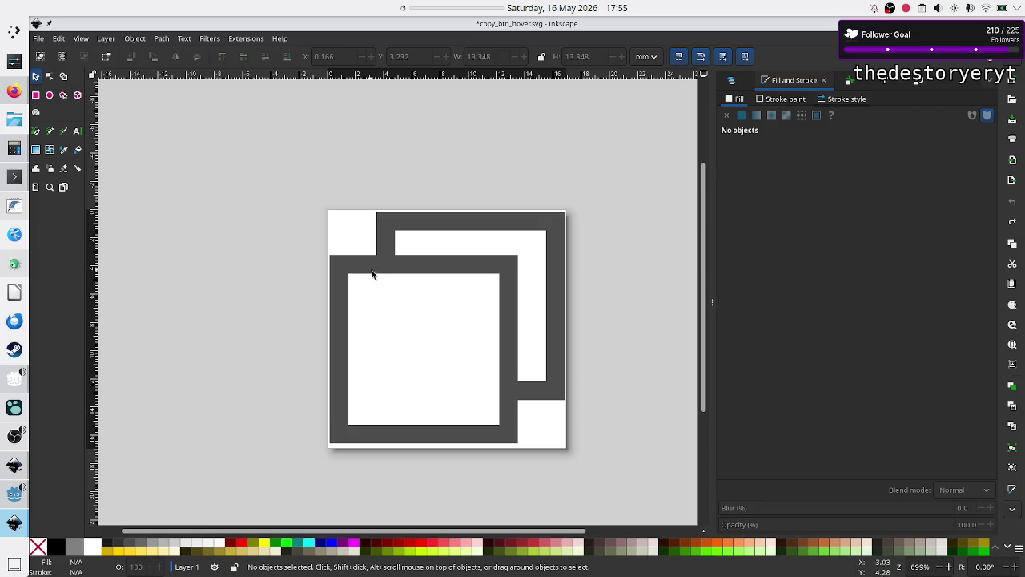
left_click(409, 315)
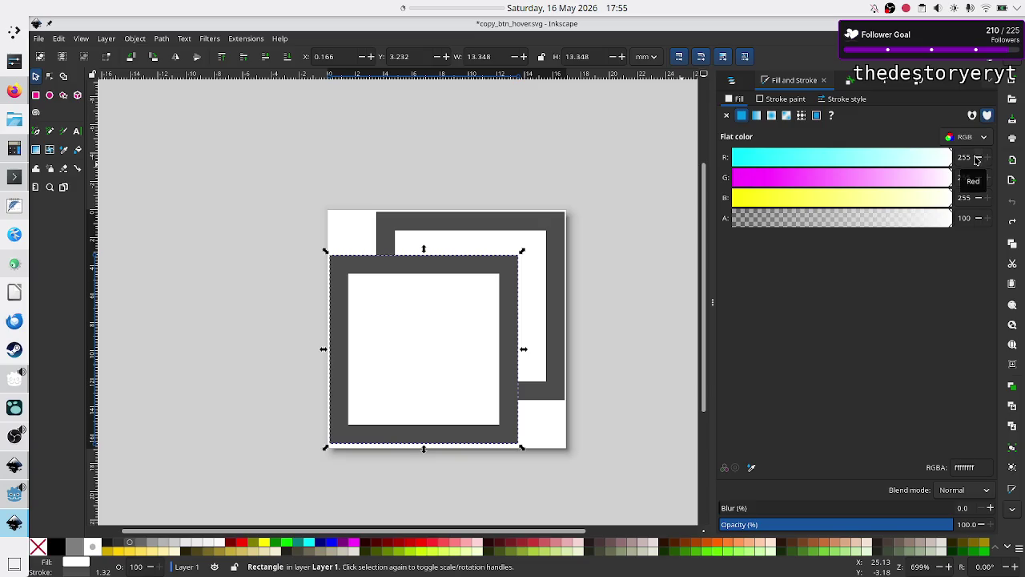
double_click(972, 197)
type("0")
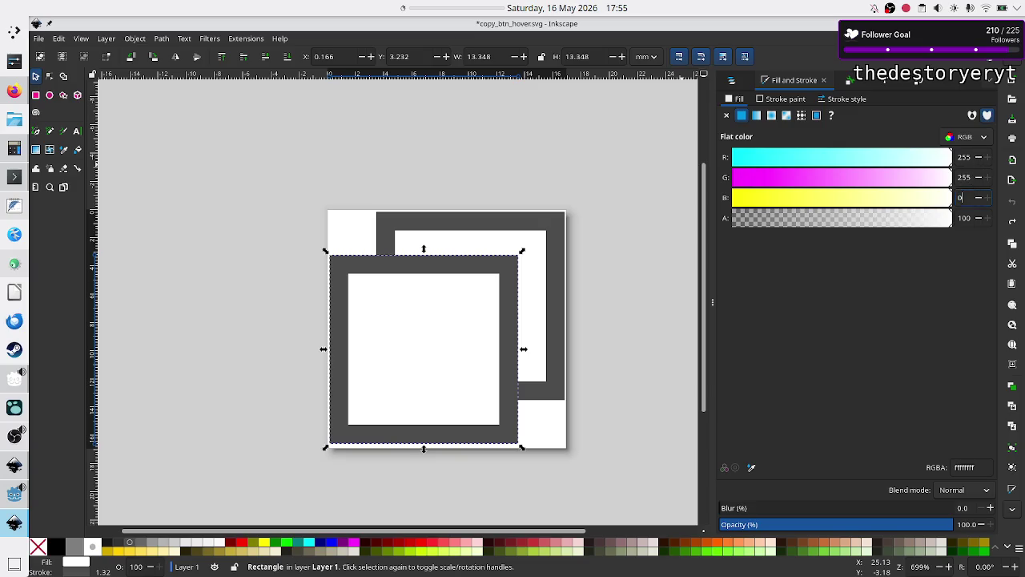
key("Return")
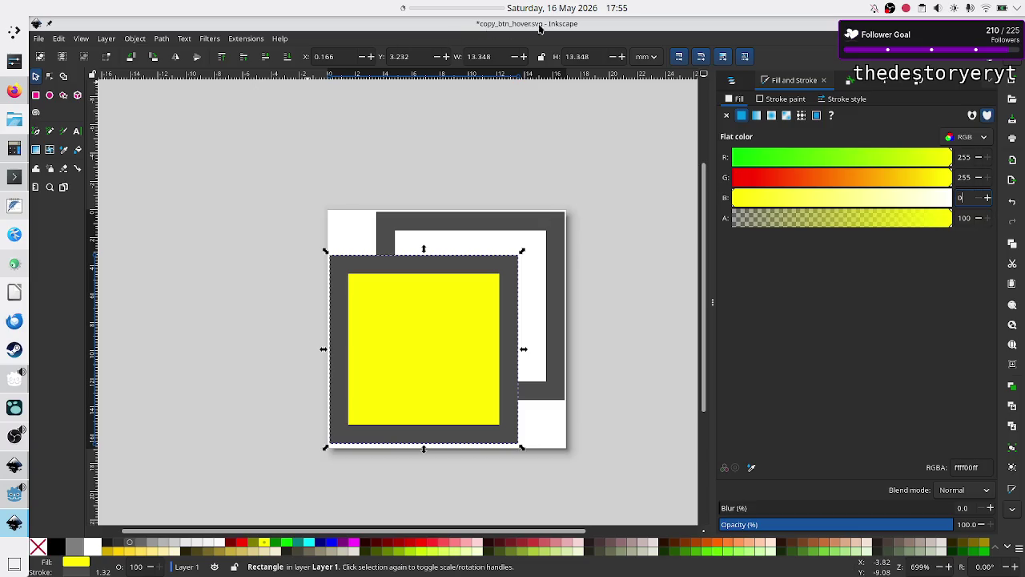
- Save copy_btn_hover.svg from the File menu and return to Godot
left_click(36, 38)
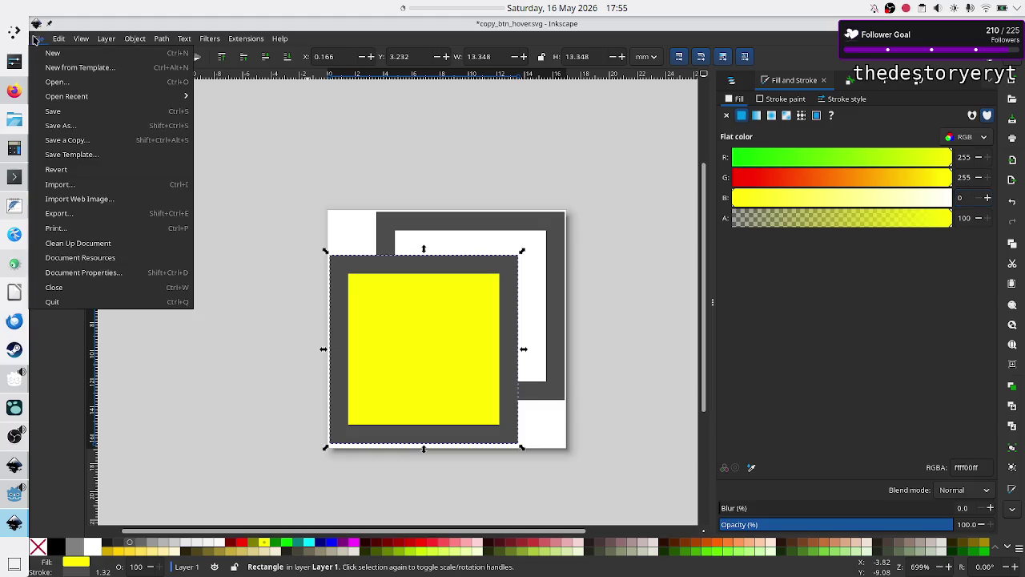
left_click(67, 117)
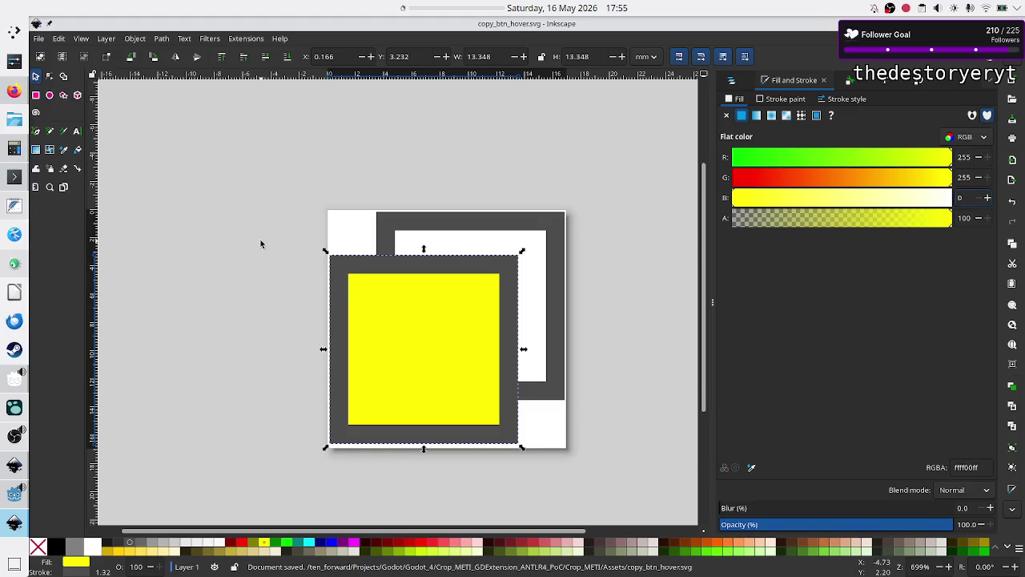
key("alt+Tab")
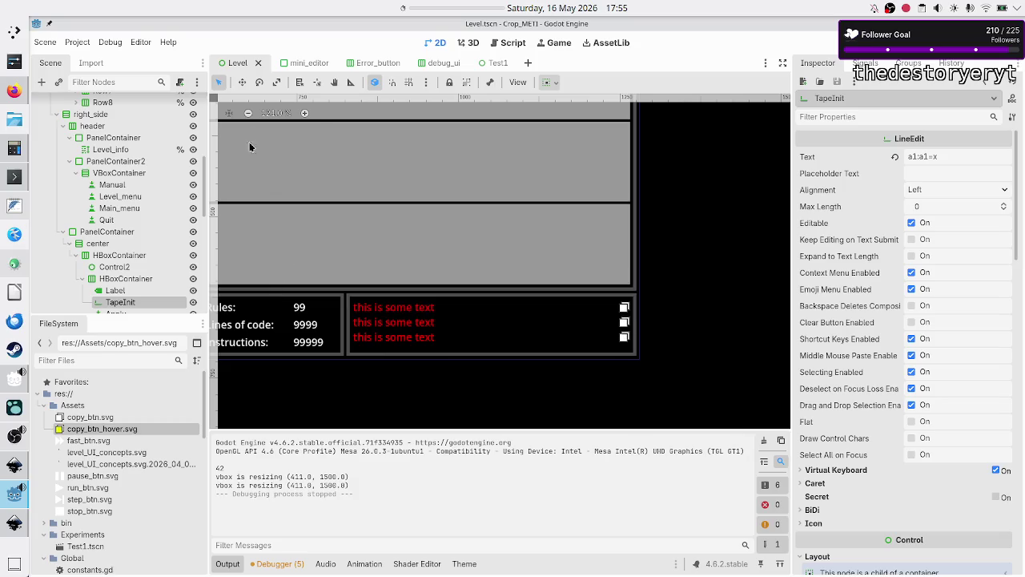
- In Error_button, assign copy_btn.svg as the Copy button's Normal texture and run the game
left_click(367, 63)
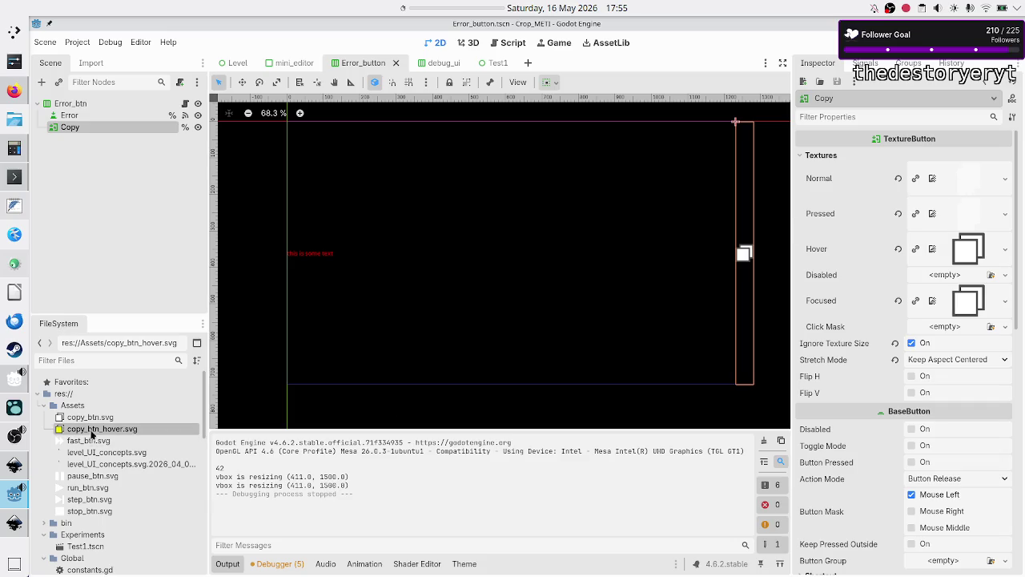
mouse_move(105, 422)
left_mouse_down()
mouse_move(478, 306)
mouse_move(732, 252)
mouse_move(913, 179)
mouse_move(951, 176)
left_mouse_up()
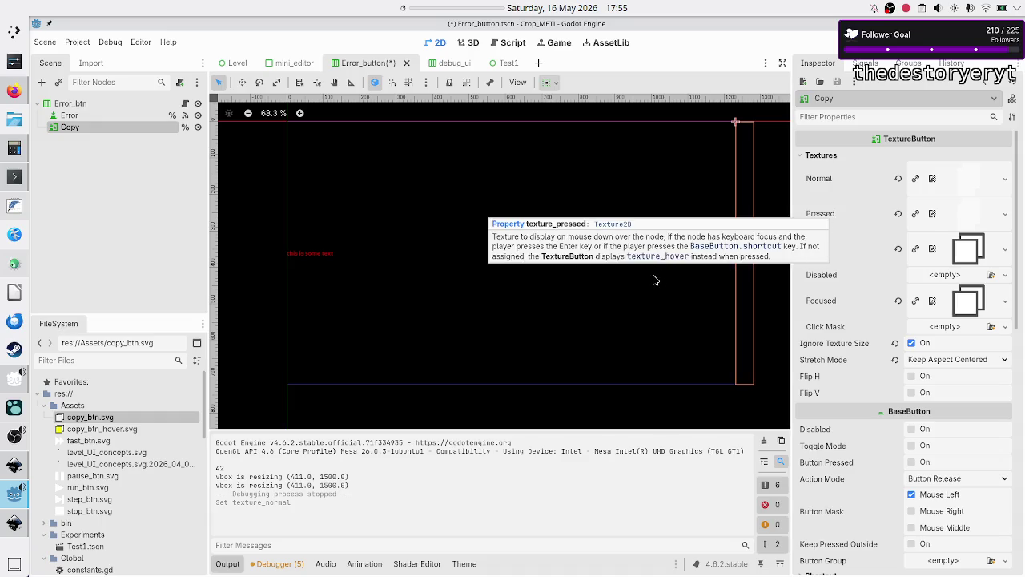
key("F5")
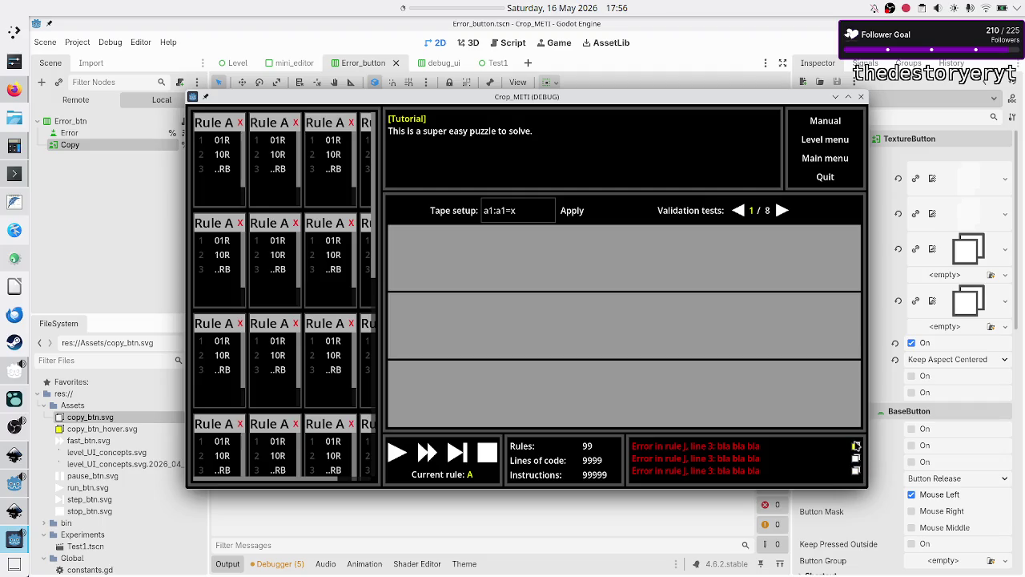
- Stop the game, then select the Error node in the Scene dock to show its properties
left_click(861, 96)
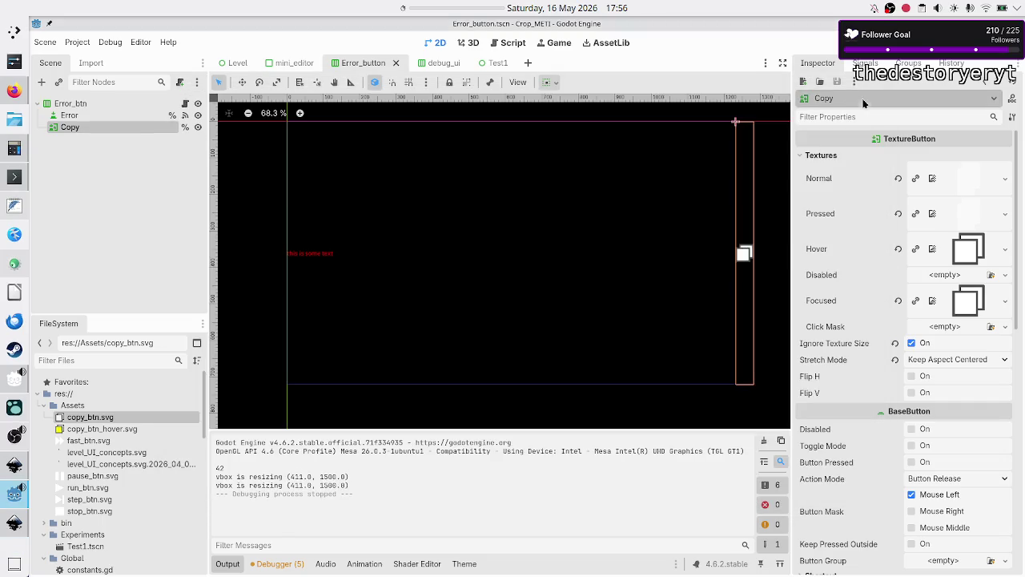
scroll(874, 365, "down", 5)
scroll(874, 365, "down", 5)
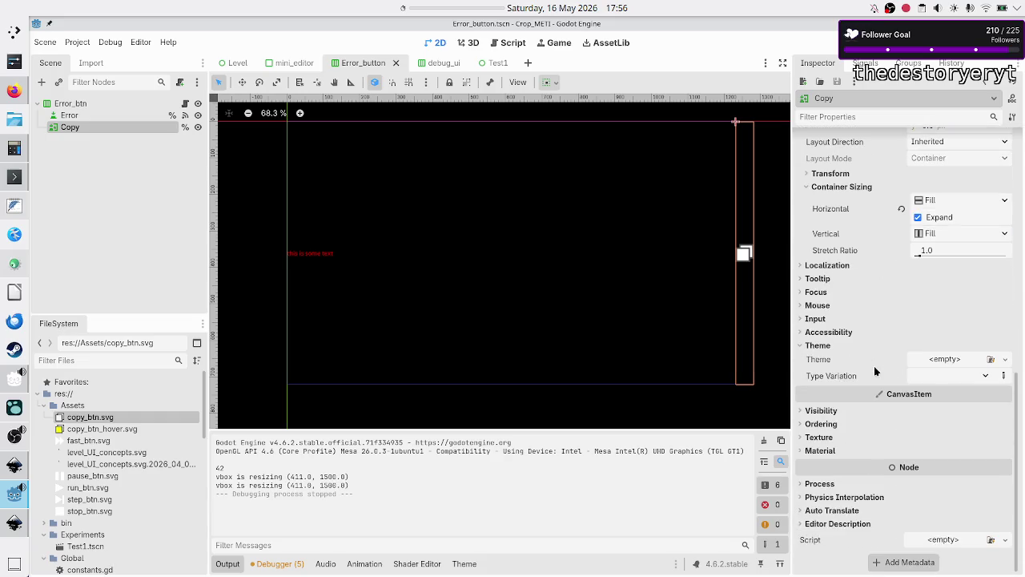
scroll(874, 366, "up", 8)
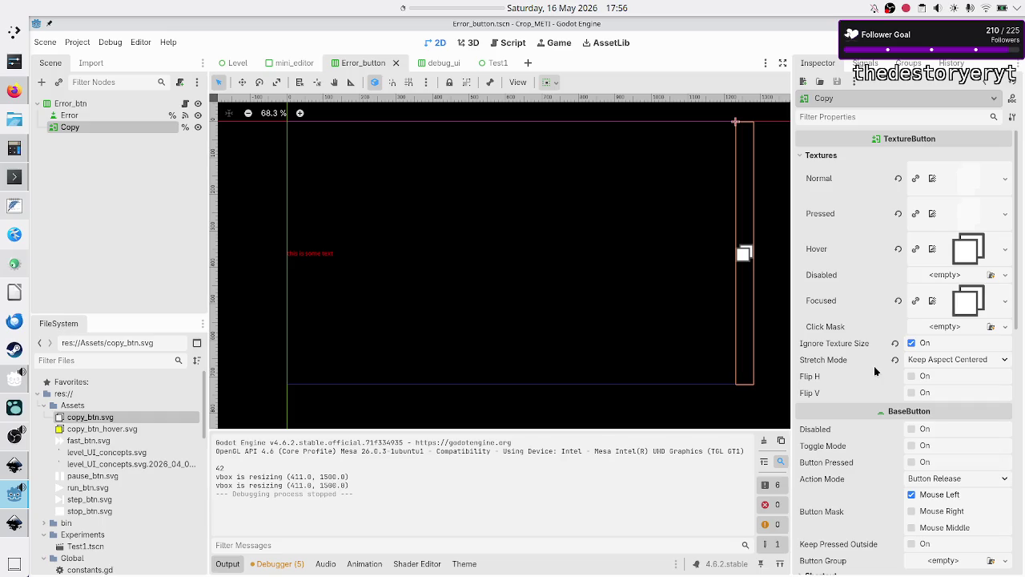
scroll(889, 410, "down", 5)
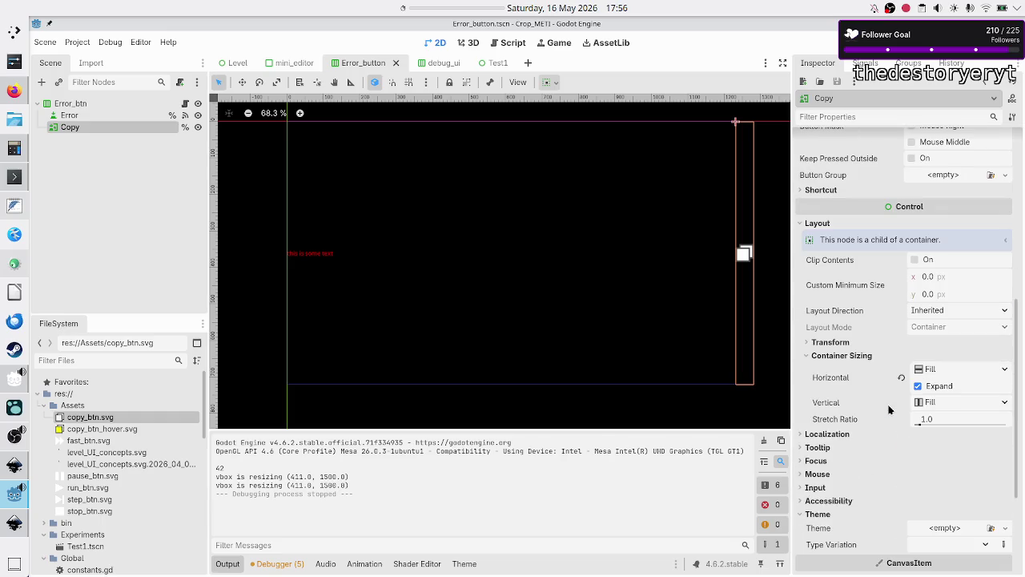
scroll(889, 409, "up", 1)
scroll(889, 409, "down", 4)
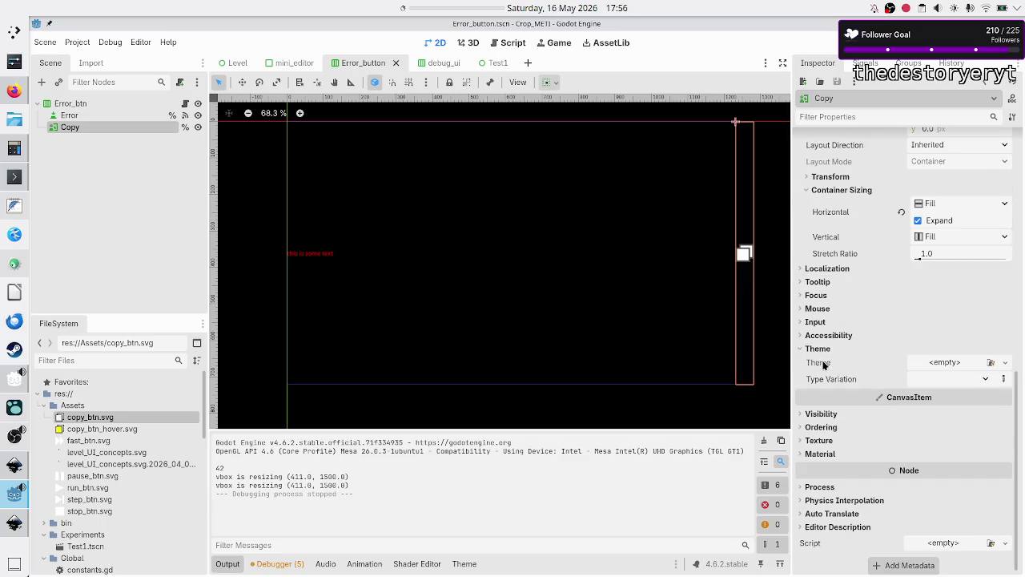
mouse_move(829, 379)
left_click(109, 116)
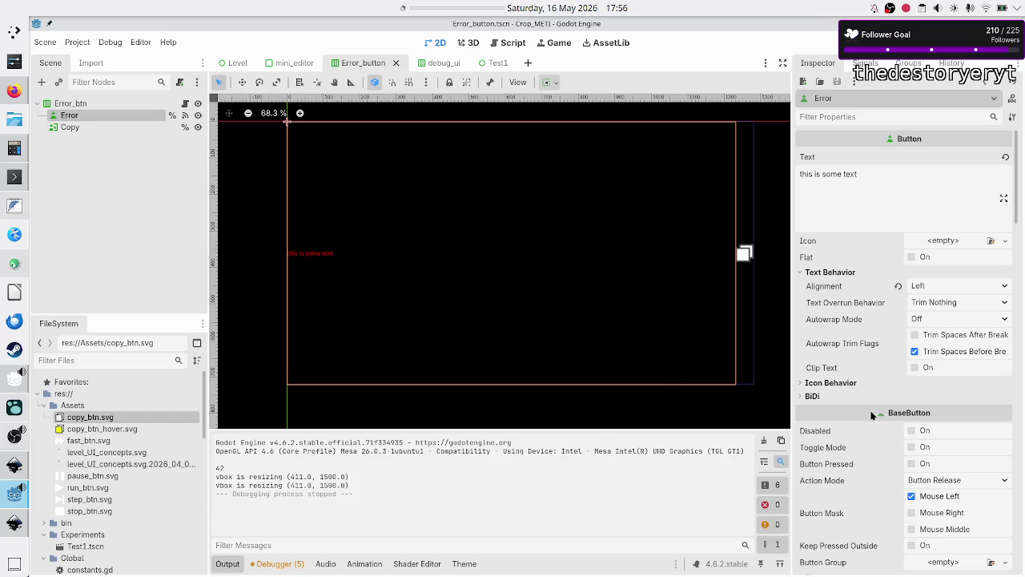
- Check the Hover StyleBoxFlat's 313131 BG colour without changing it, then rerun the game
scroll(873, 415, "down", 10)
scroll(872, 415, "down", 10)
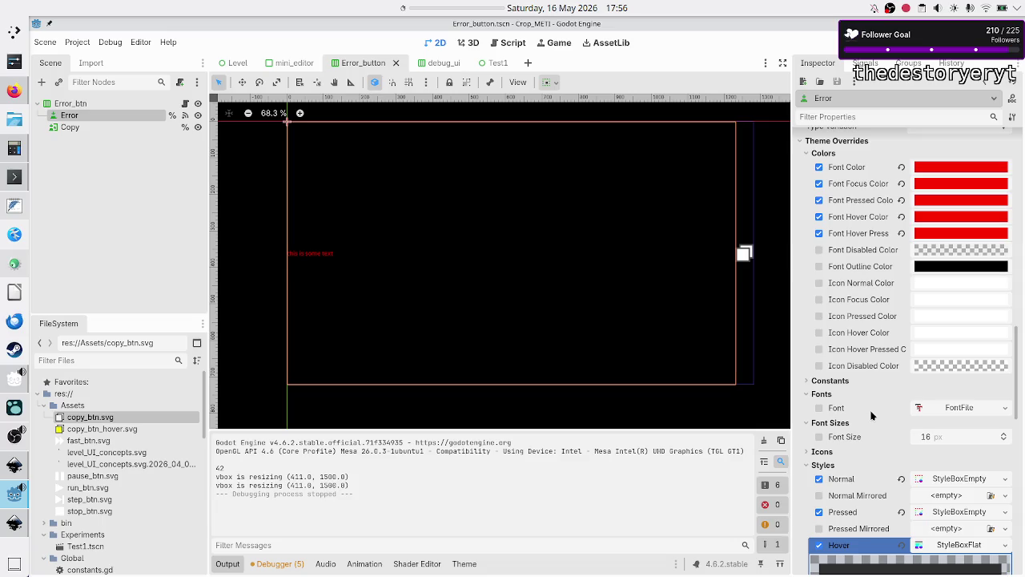
scroll(871, 437, "down", 5)
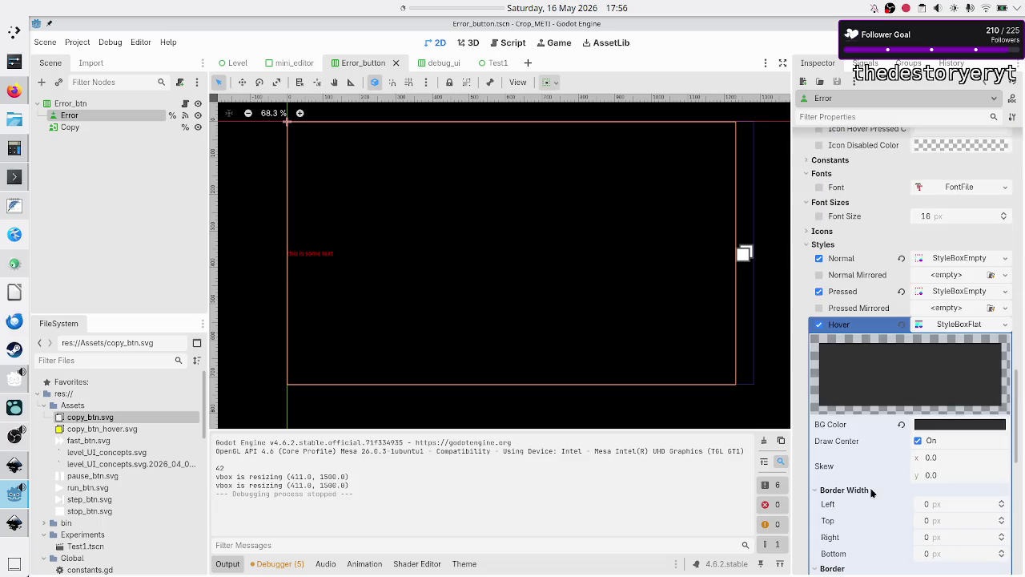
scroll(880, 500, "down", 6)
scroll(880, 496, "down", 1)
scroll(880, 497, "up", 6)
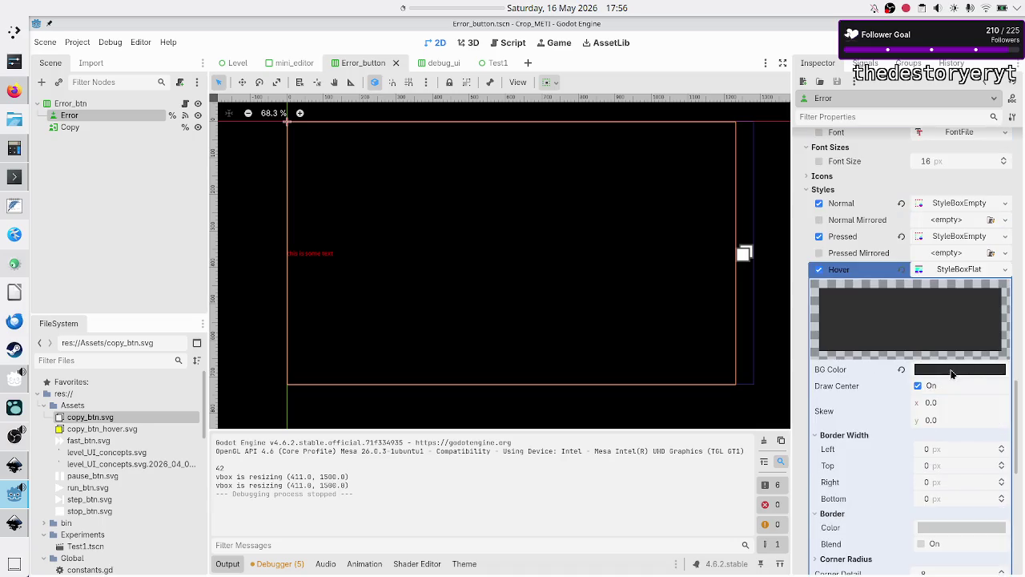
left_click(953, 371)
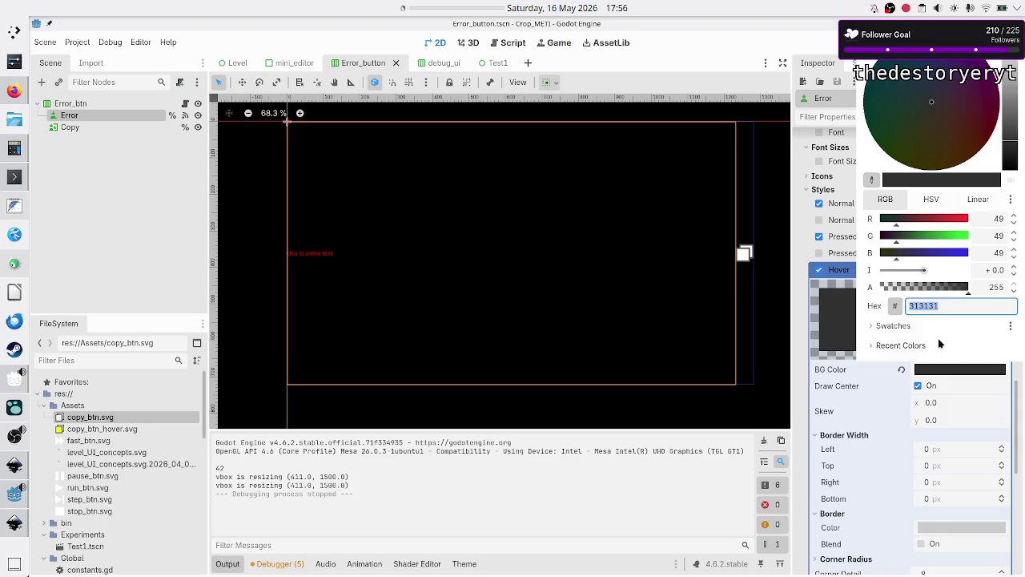
key("Escape")
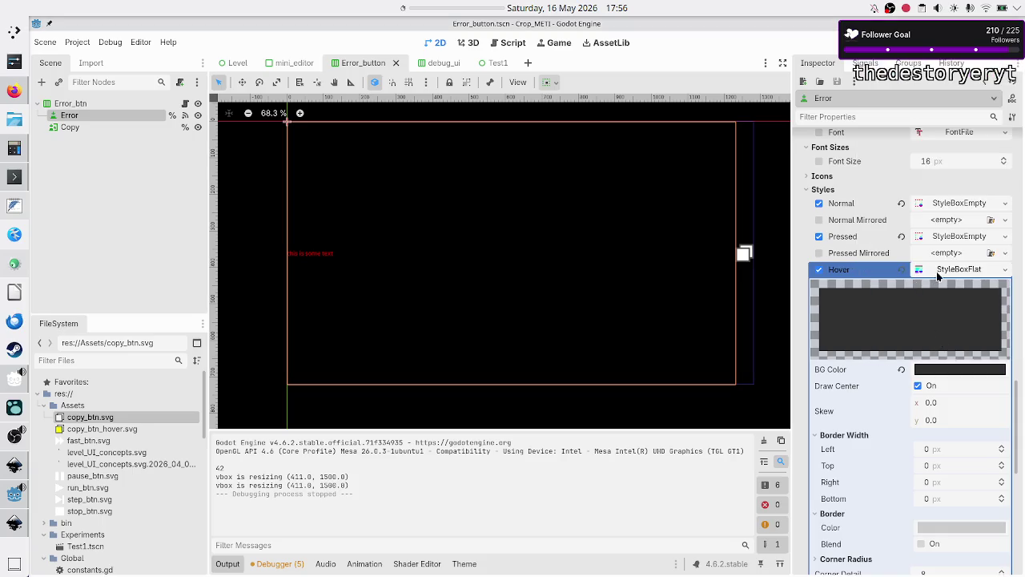
left_click(957, 270)
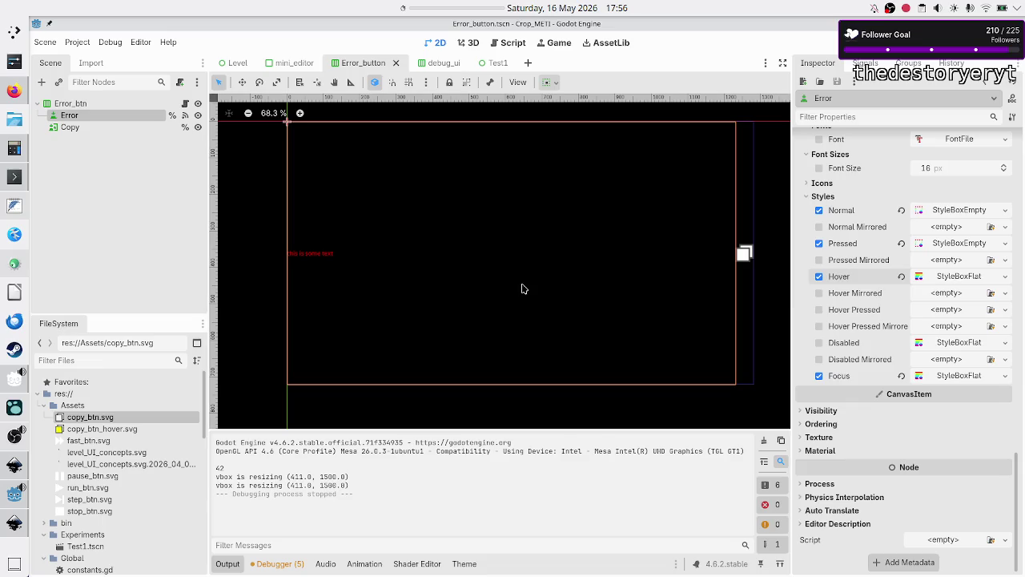
key("F5")
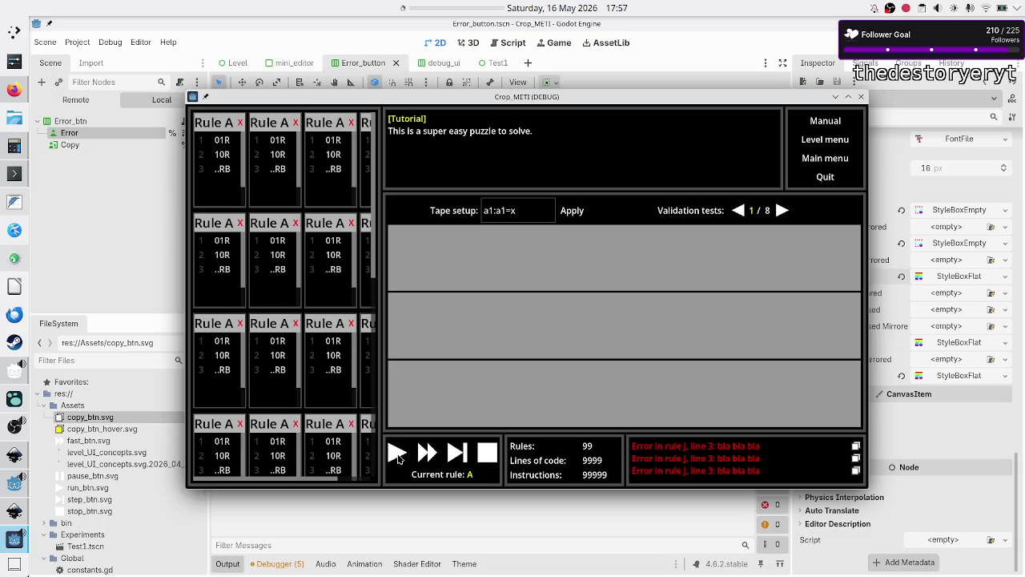
left_click(395, 456)
- Stop the game, select Run in the debug_ui scene to review its textures, then return to Inkscape
left_click(862, 97)
left_click(433, 63)
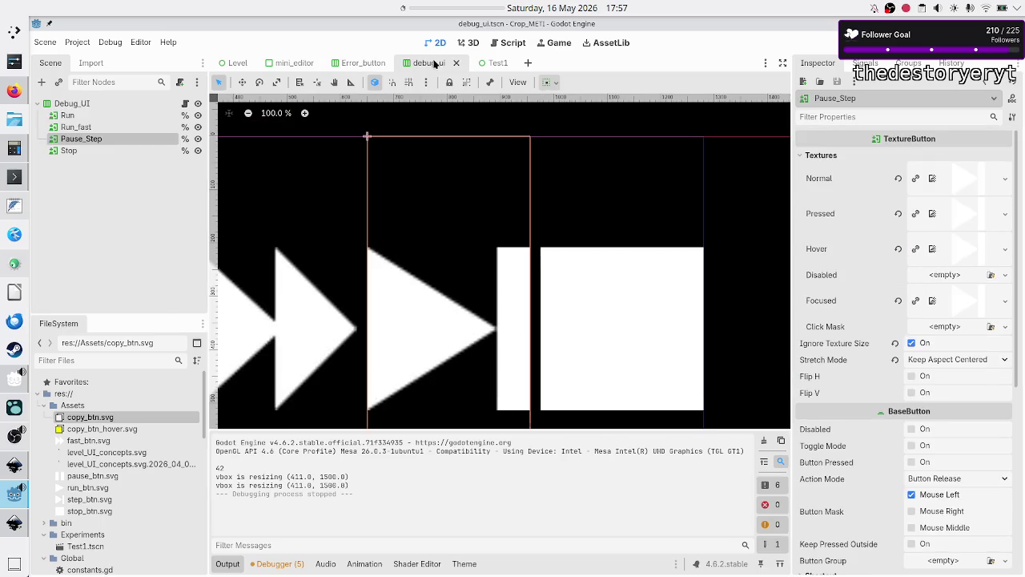
left_click(119, 115)
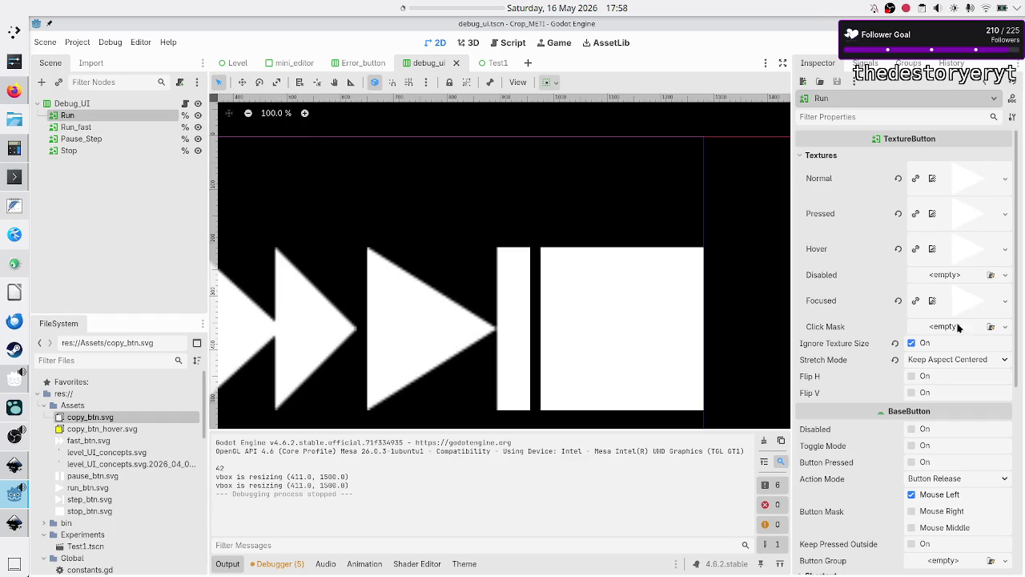
left_click(14, 523)
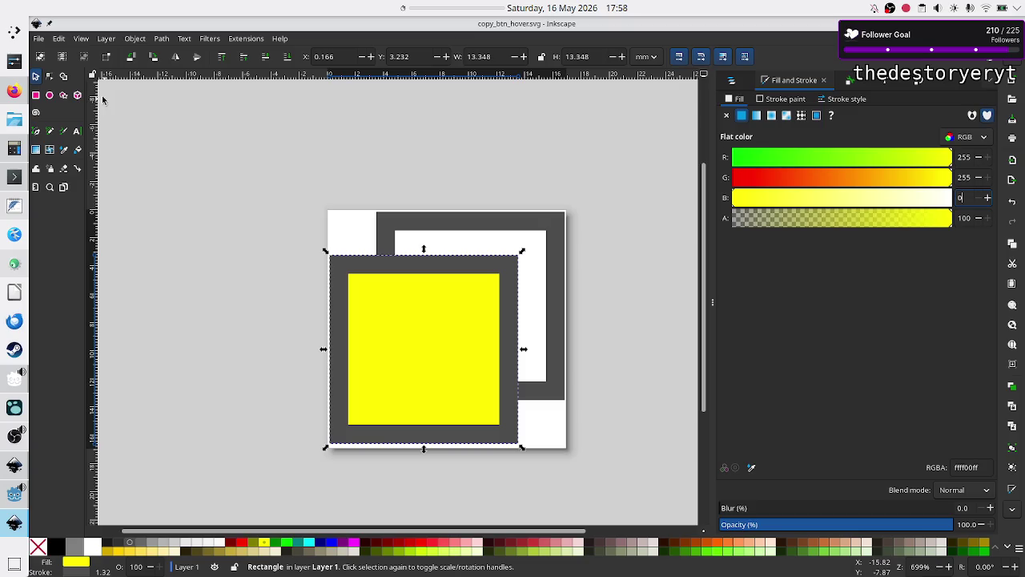
- Set the front square's green to 0 for red ff0000ff and save copy_btn_hover.svg
left_click(42, 40)
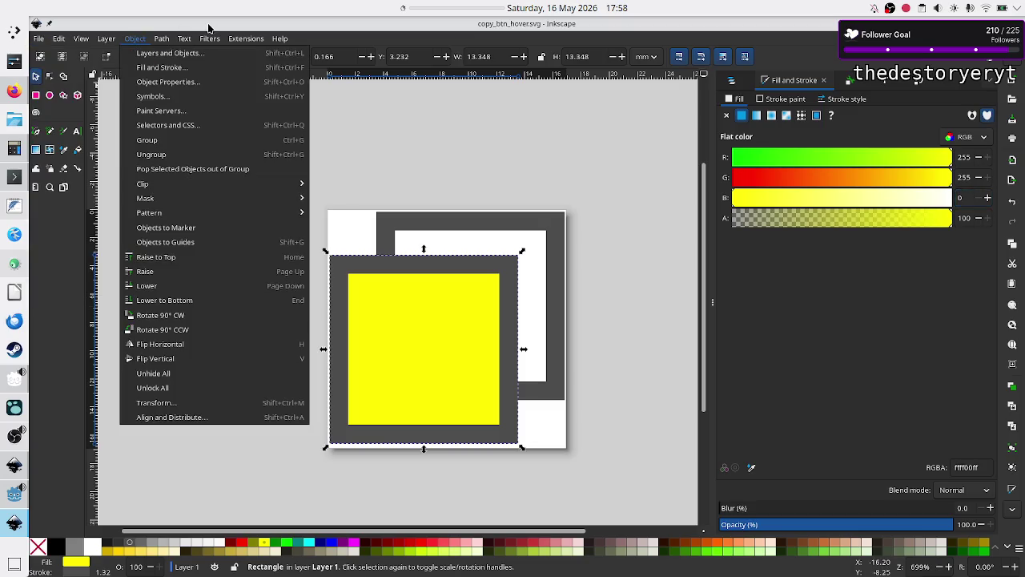
left_click(208, 28)
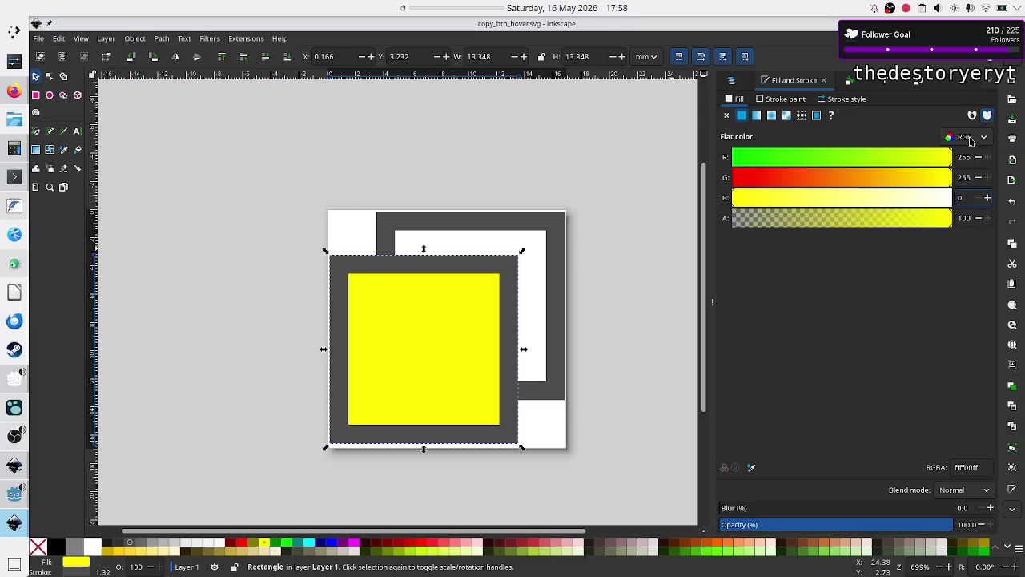
double_click(965, 177)
type("0")
key("Return")
key("ctrl+s")
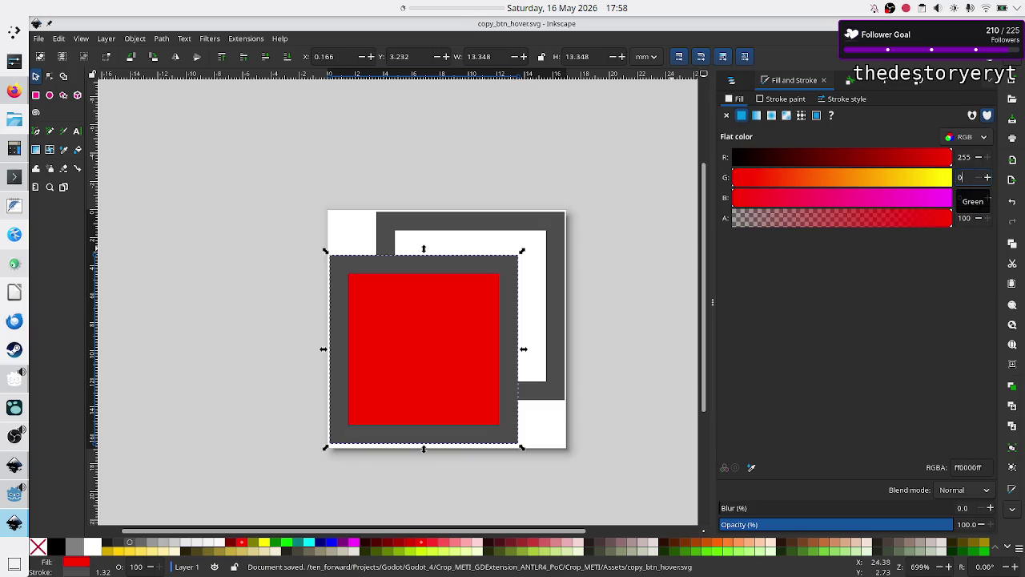
key("alt+Tab")
- Run the game in Godot to test the red hover icon, then return to Inkscape
key("F5")
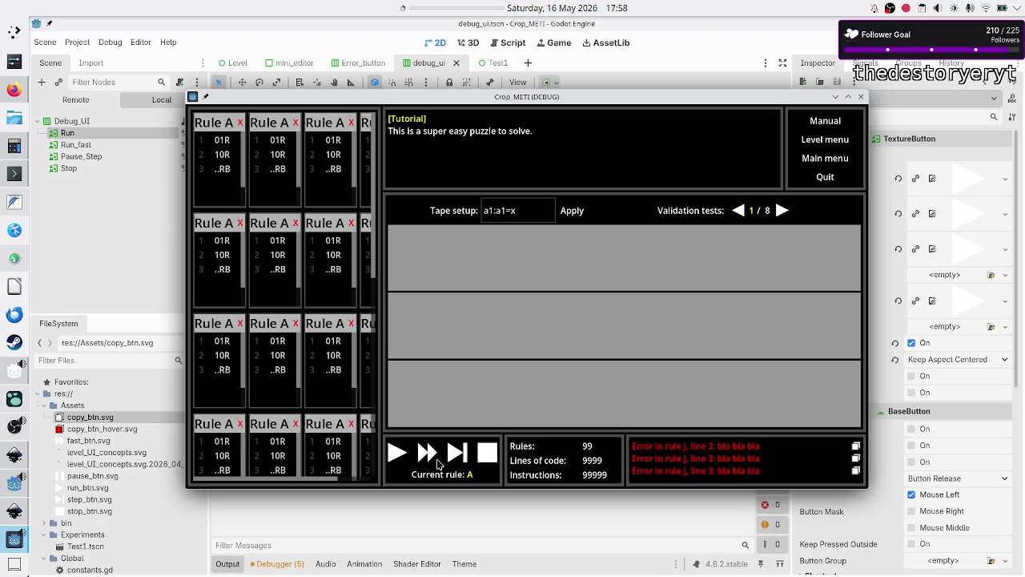
left_click(862, 98)
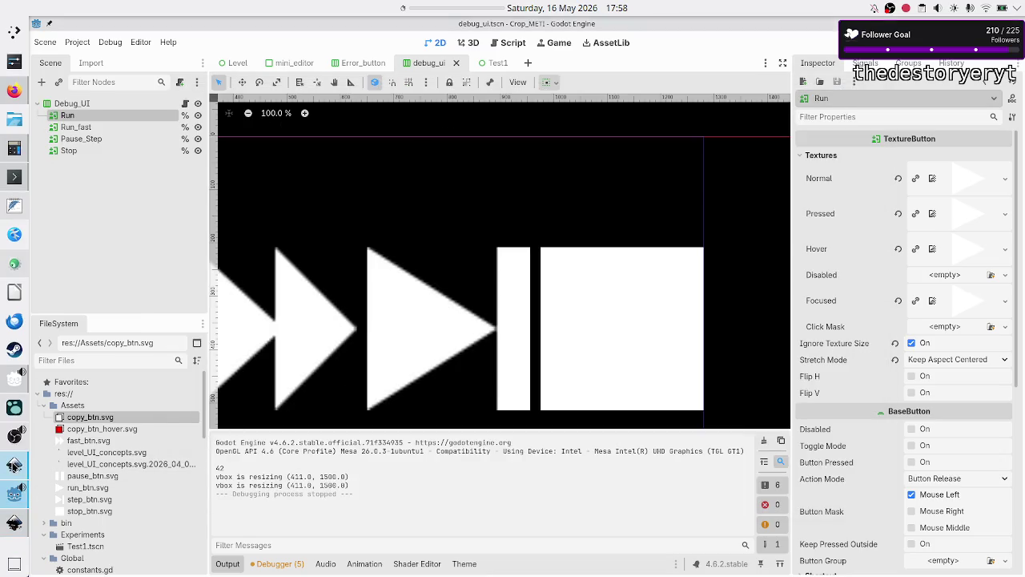
left_click(13, 522)
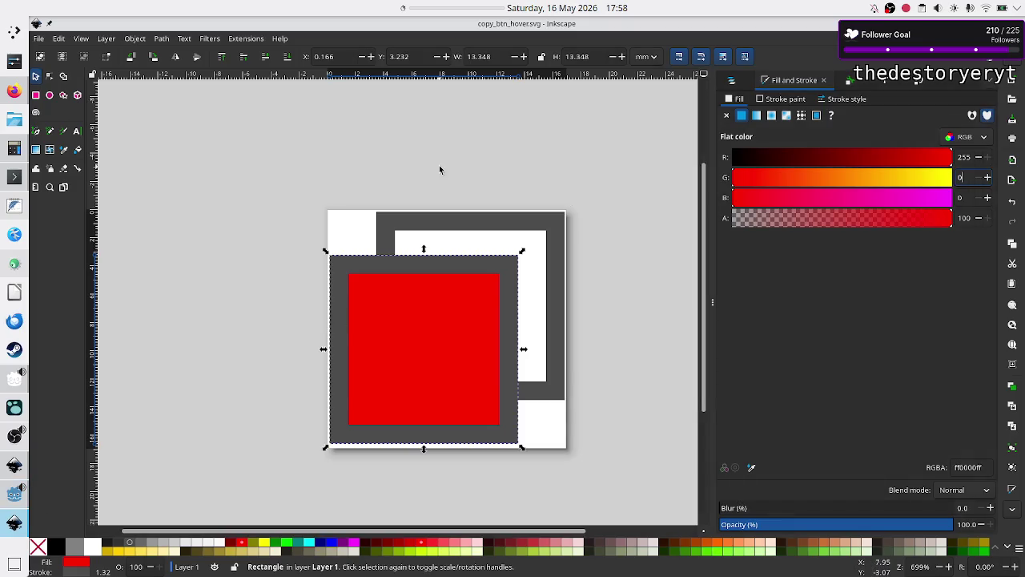
- Select the grey and upper rectangles, group them, and save copy_btn_hover.svg
left_click(376, 158)
left_click(454, 307)
left_click(534, 275, "shift")
right_click(533, 276)
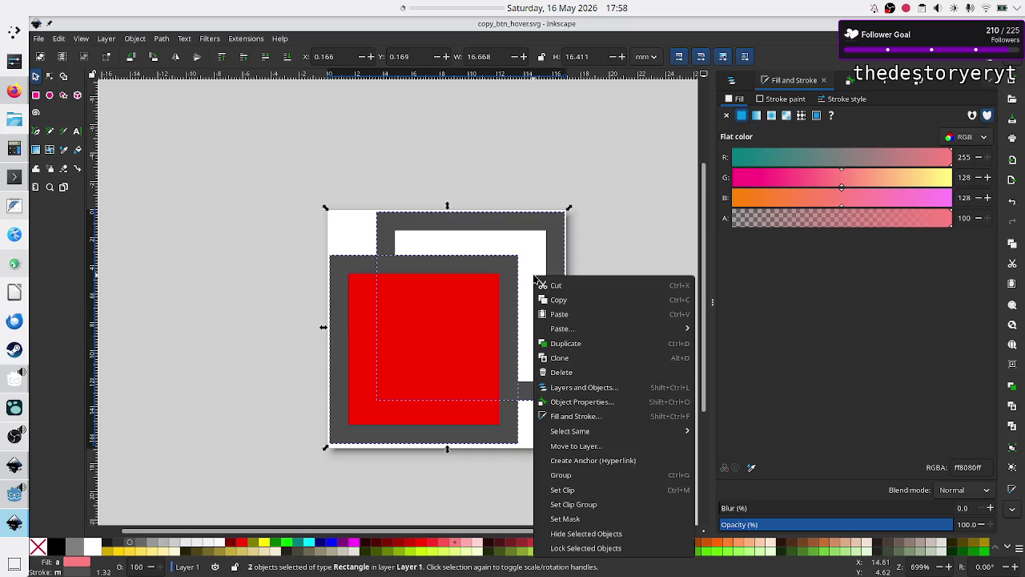
left_click(575, 475)
left_click(623, 379)
key("ctrl+s")
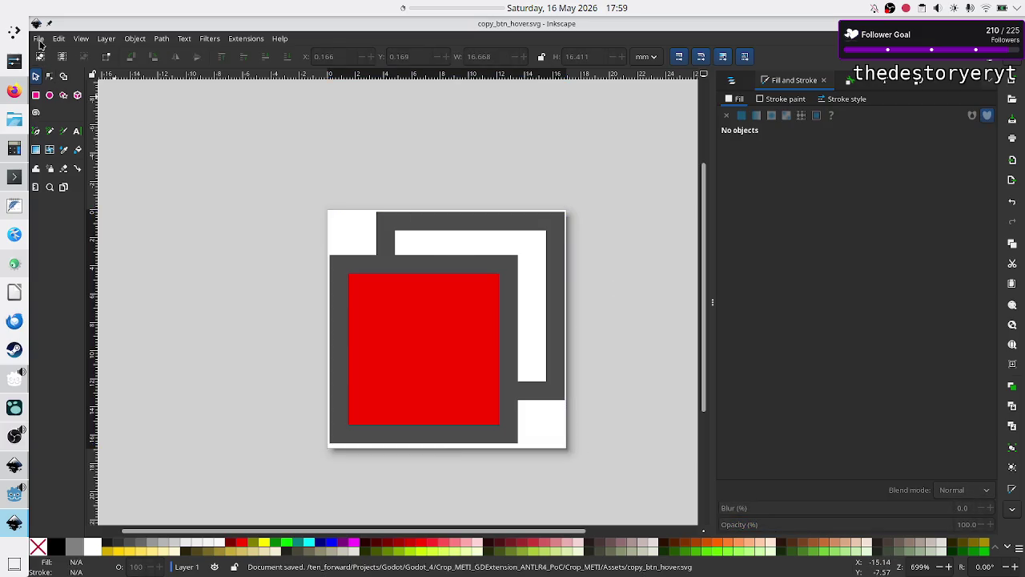
- Look through the File menu's recent files, dismiss it, and switch back to Godot
left_click(38, 39)
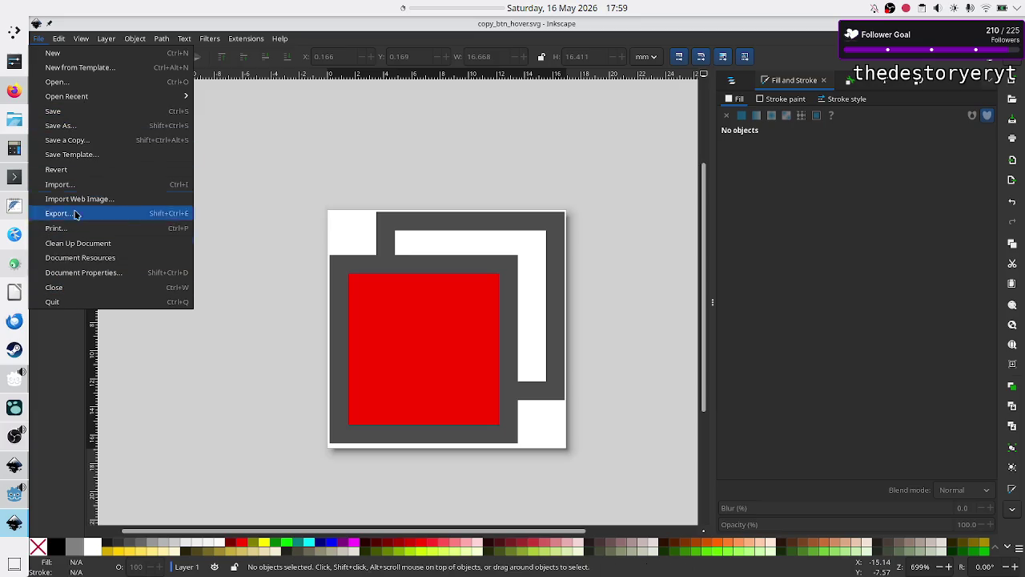
mouse_move(108, 103)
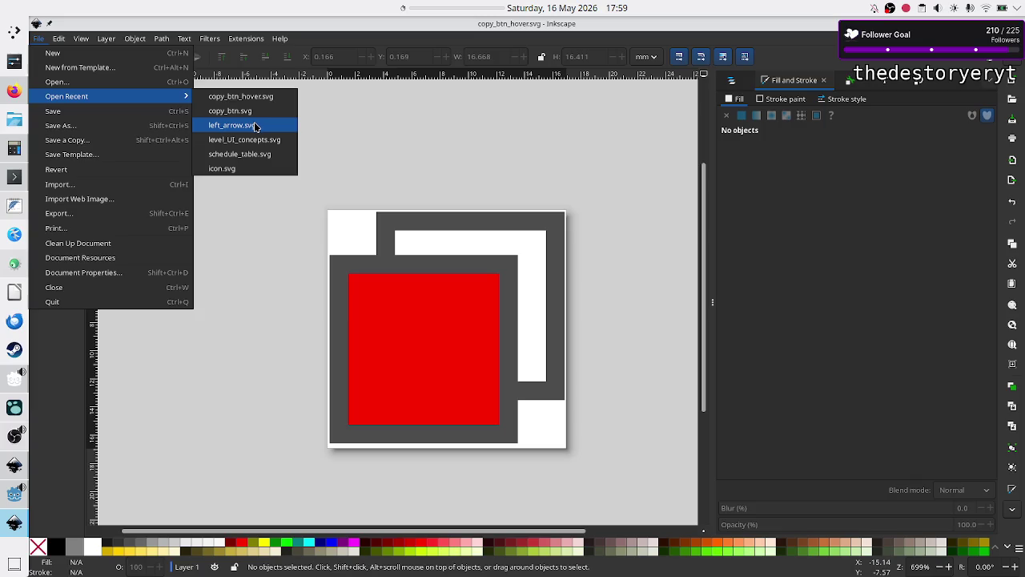
left_click(250, 285)
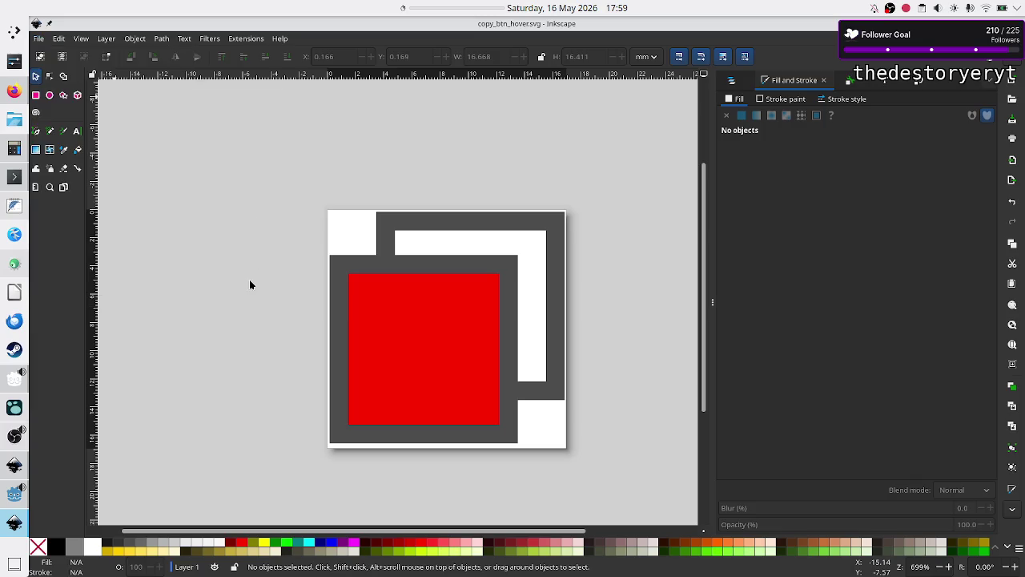
key("alt+Tab")
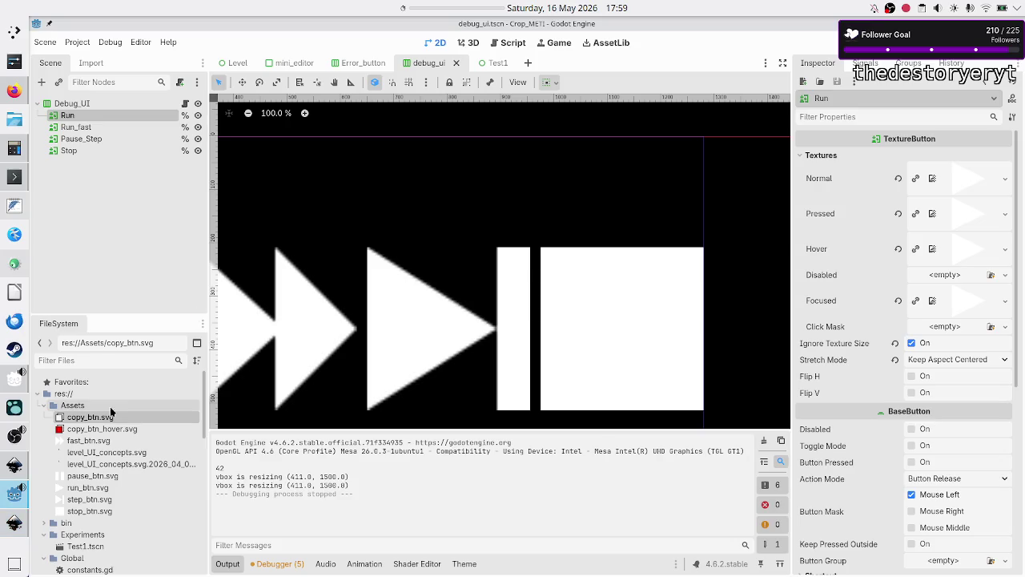
- Look over the button SVGs in Godot's Assets folder in the FileSystem dock
mouse_move(113, 484)
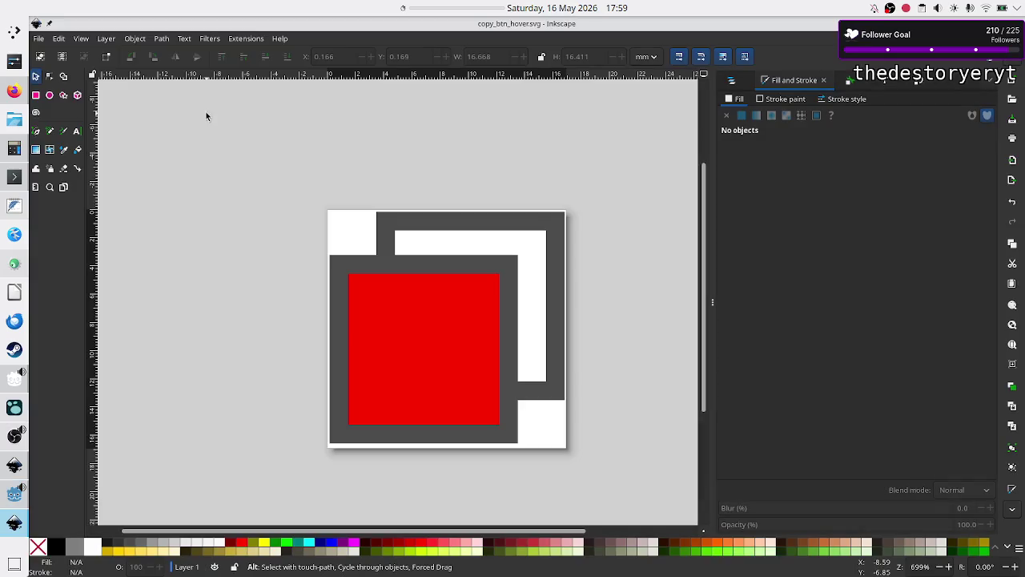
- Open fast_btn.svg from Godot_4 > Crop_METI_GDExtension_ANTLR4_PoC > Crop_METI > Assets
left_click(40, 39)
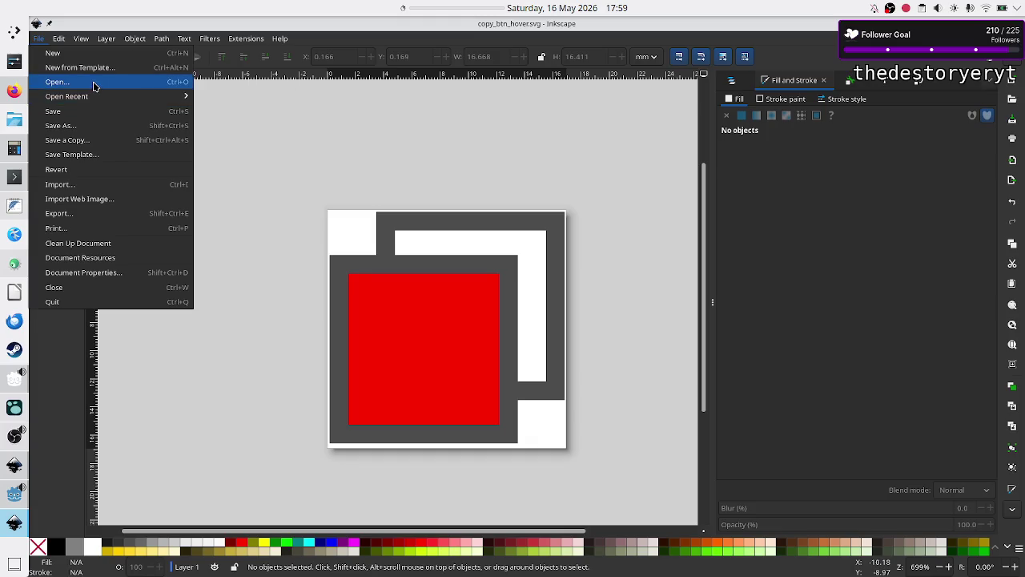
left_click(93, 84)
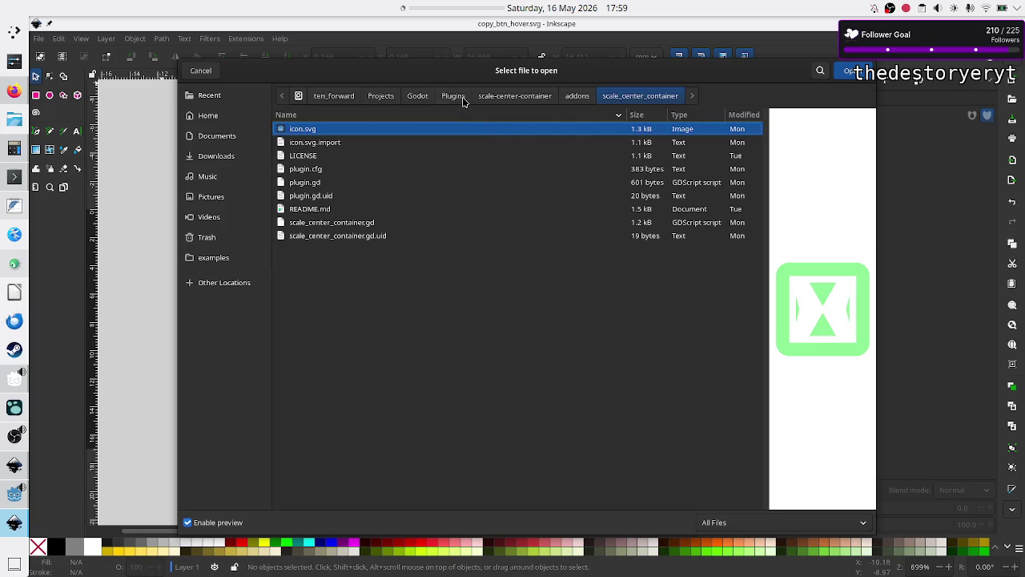
left_click(422, 100)
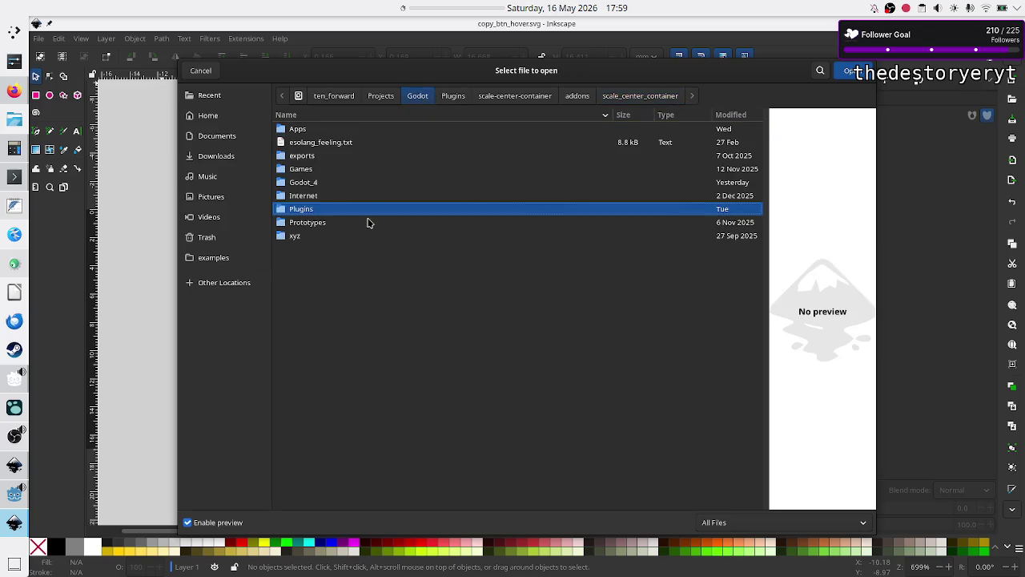
double_click(325, 186)
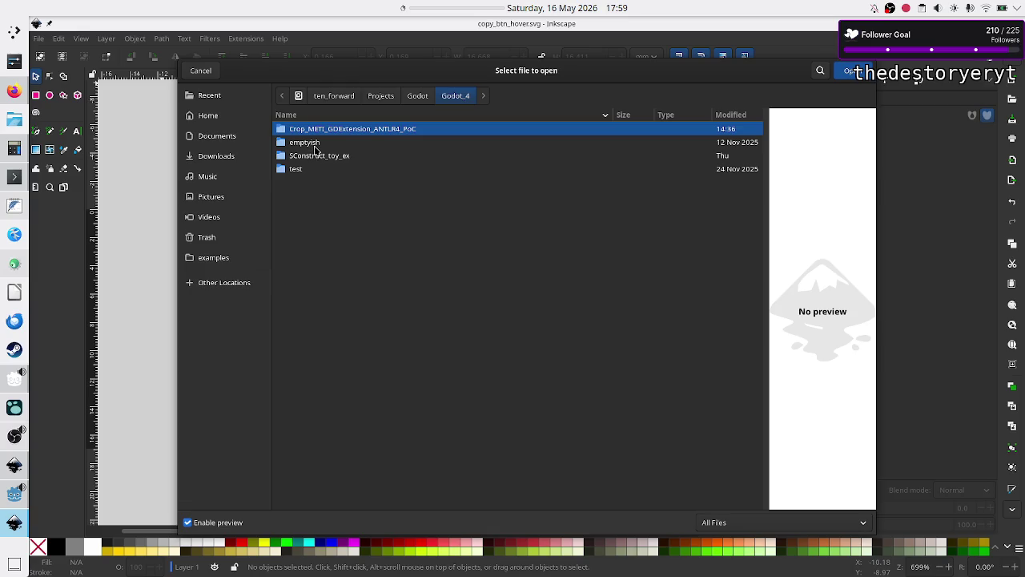
double_click(325, 131)
left_click_drag(295, 132, 311, 138)
double_click(311, 143)
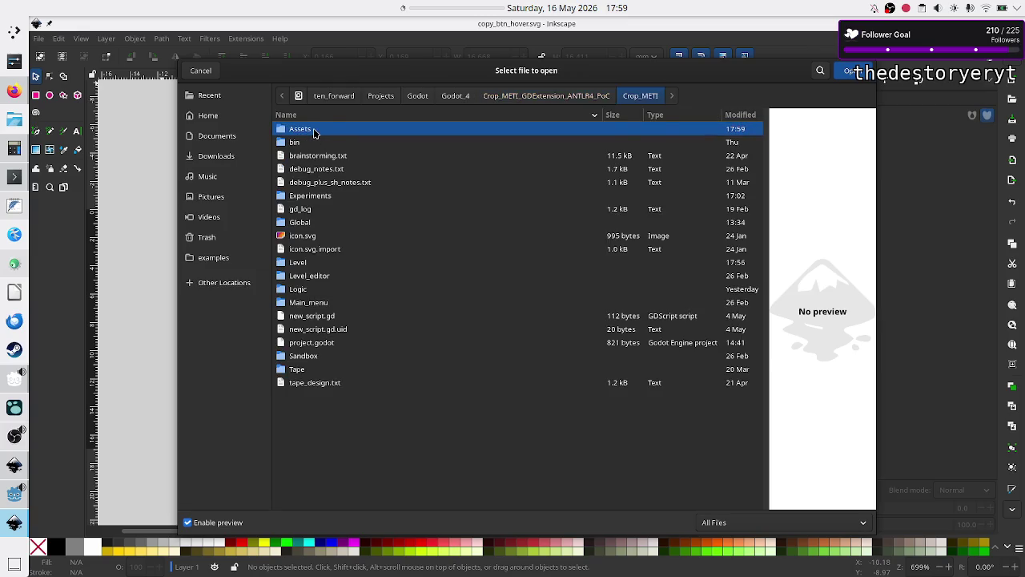
double_click(314, 129)
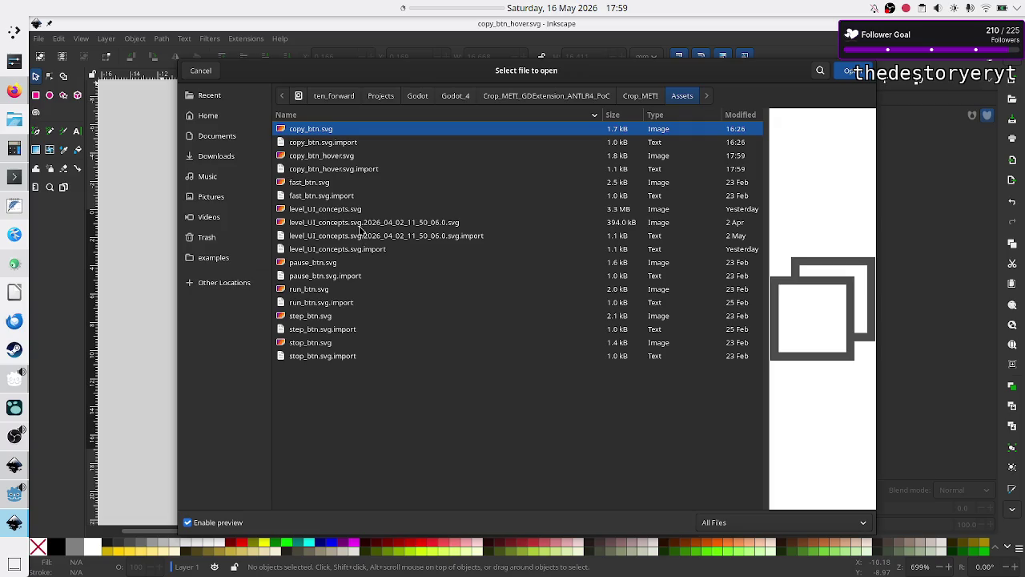
left_click(321, 158)
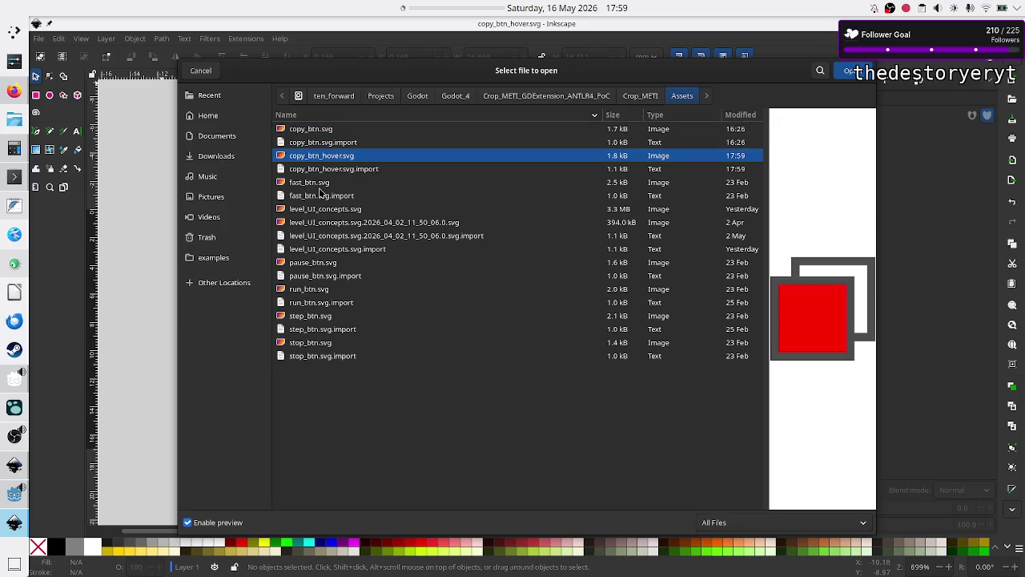
left_click(324, 184)
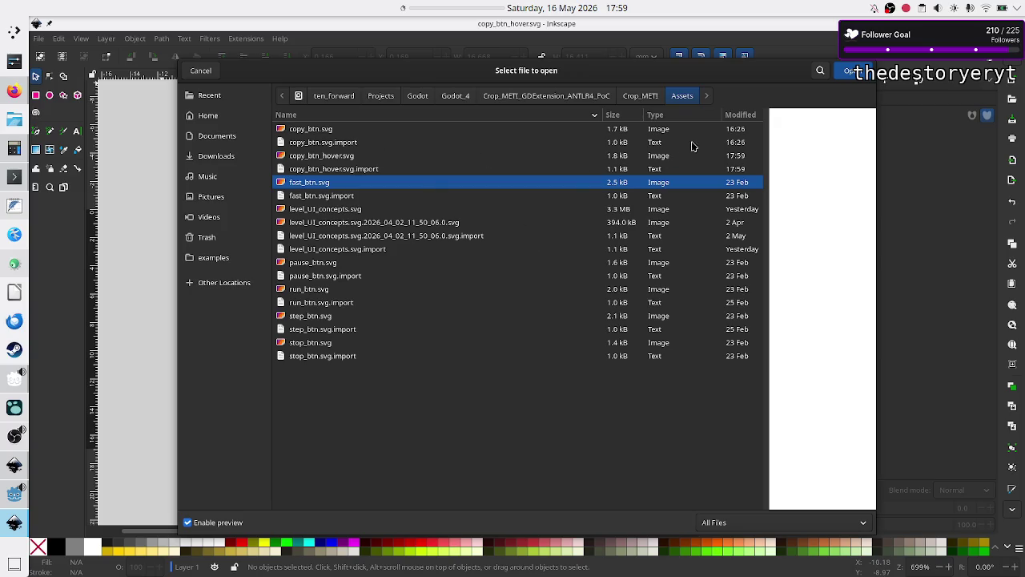
left_click(848, 77)
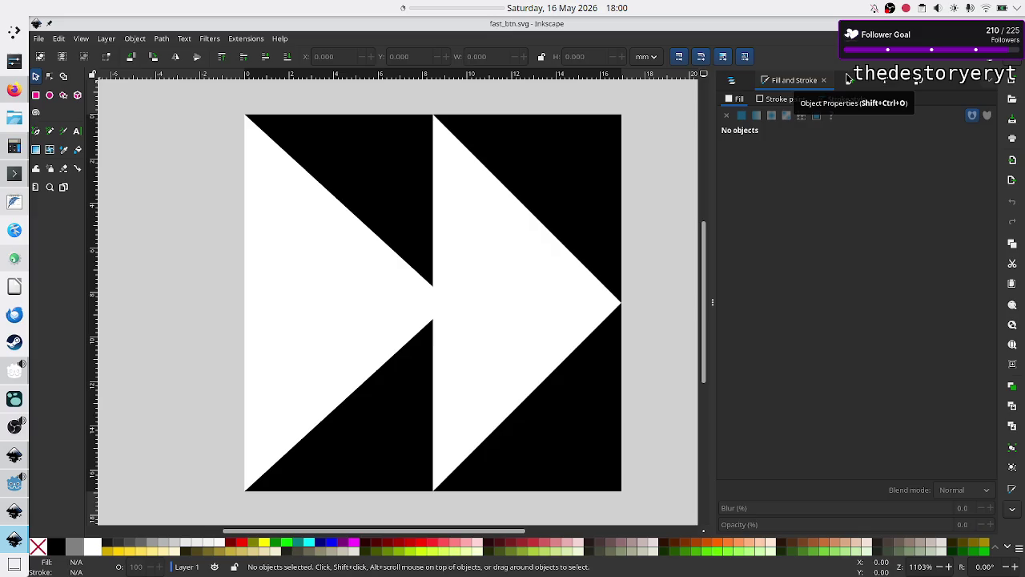
- Close the copy_btn_hover.svg document
left_click(7, 515)
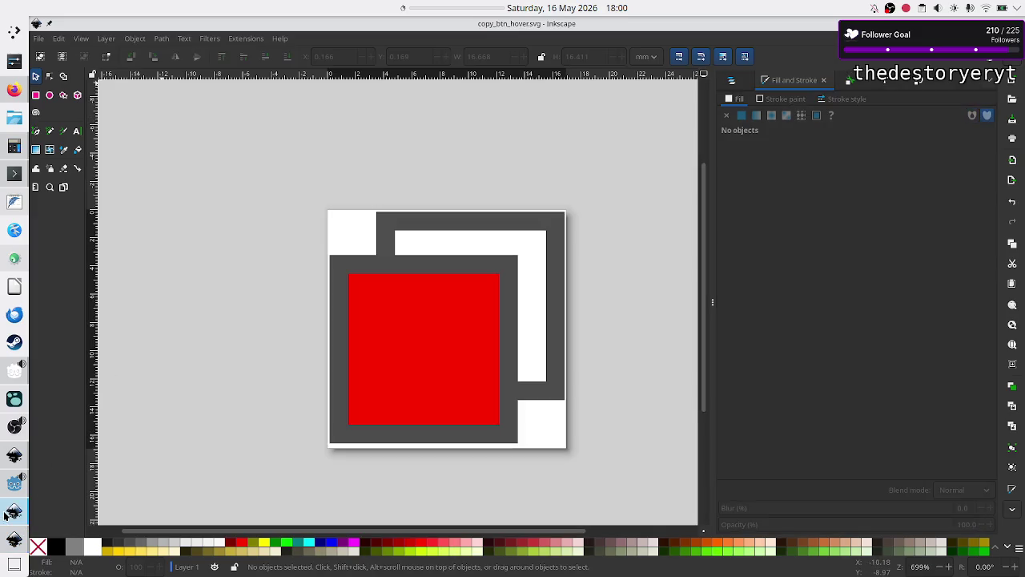
left_click(38, 39)
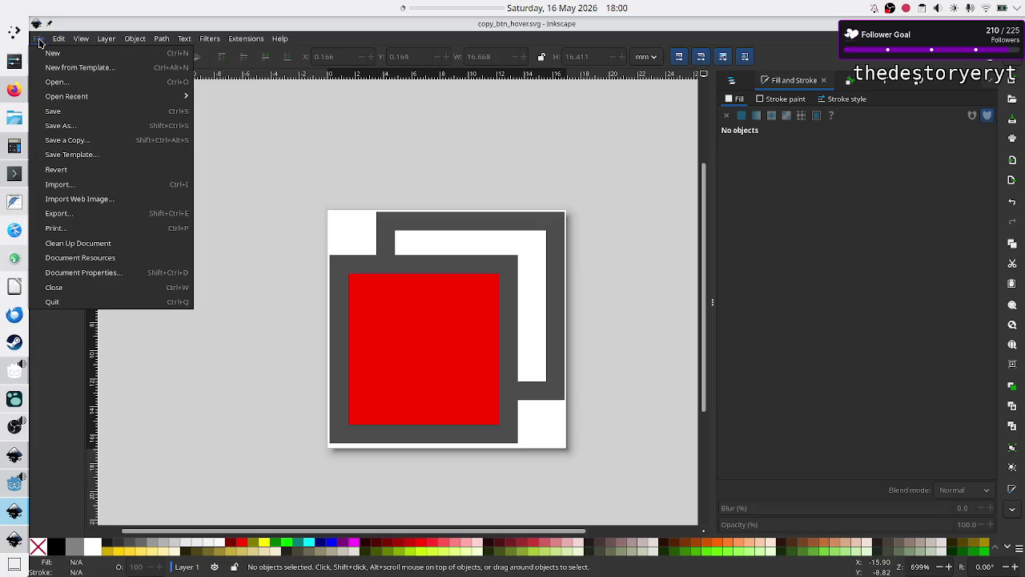
left_click(87, 290)
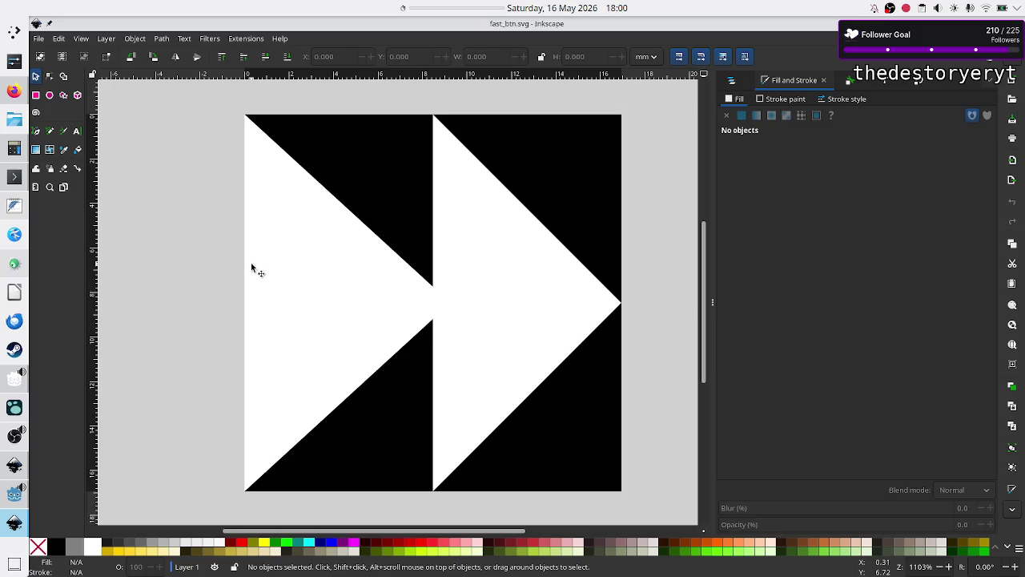
- Turn the right white triangle yellow by setting its fill's blue channel to 0
left_click(293, 282)
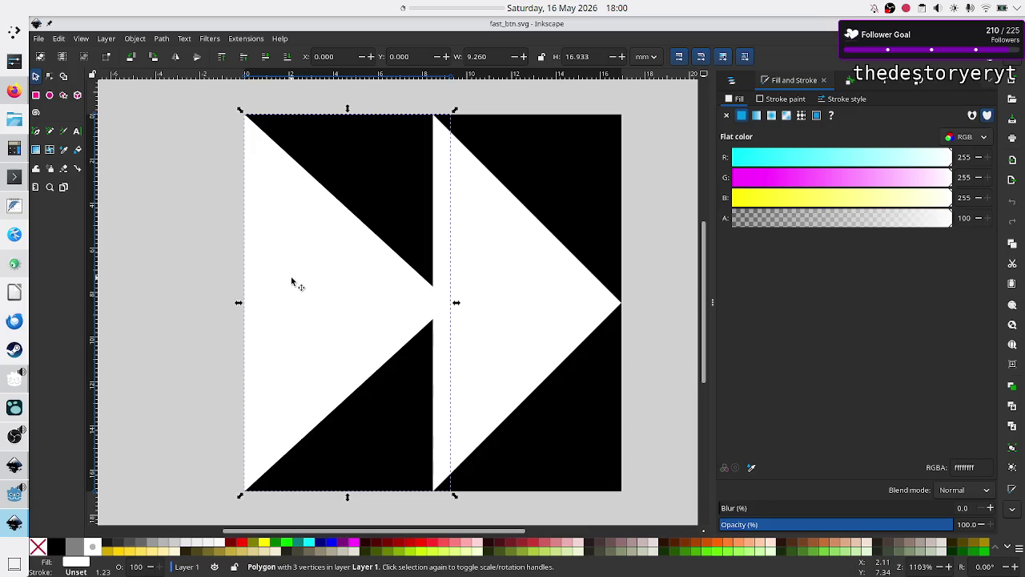
left_click(217, 297)
left_click(480, 293)
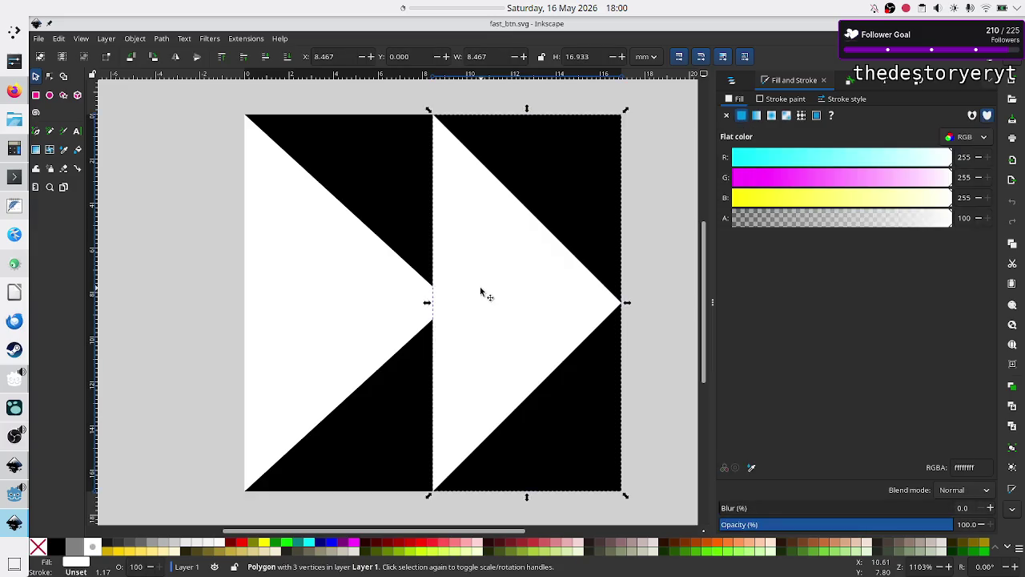
left_click(668, 393)
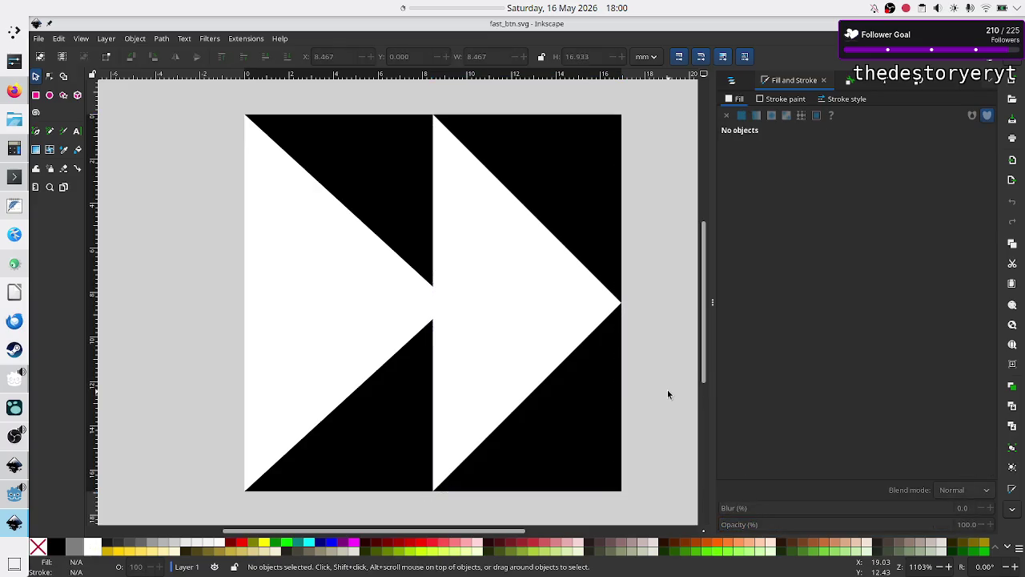
left_click(496, 344)
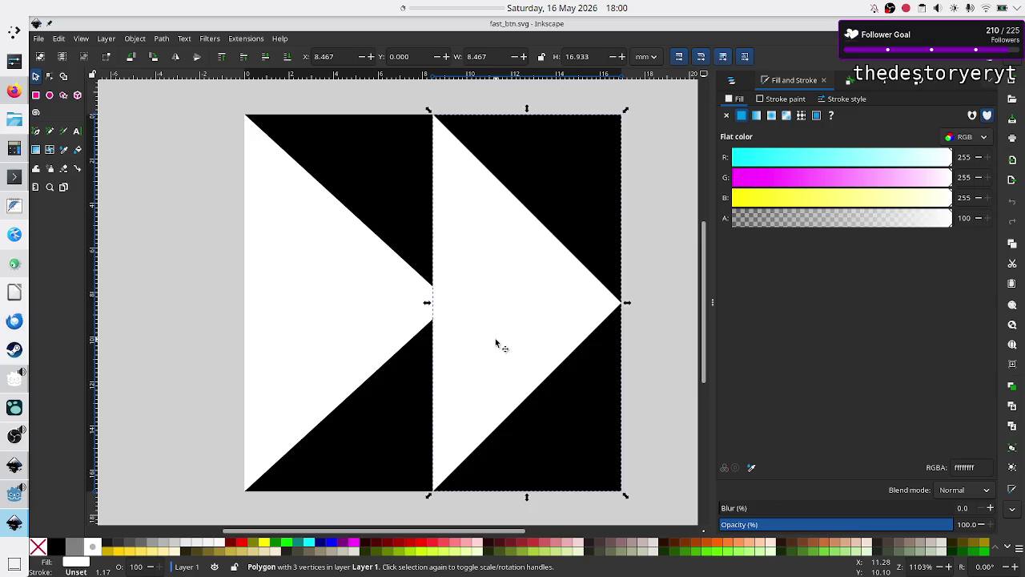
left_click(965, 197)
type("0")
key("Return")
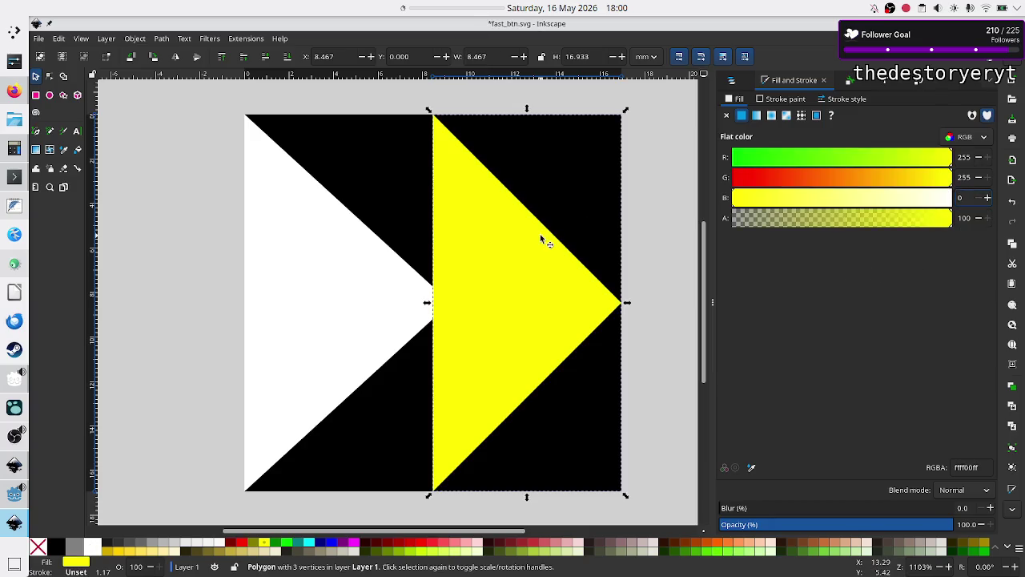
- Turn the left triangle yellow the same way, with blue set to 0
left_click(344, 302)
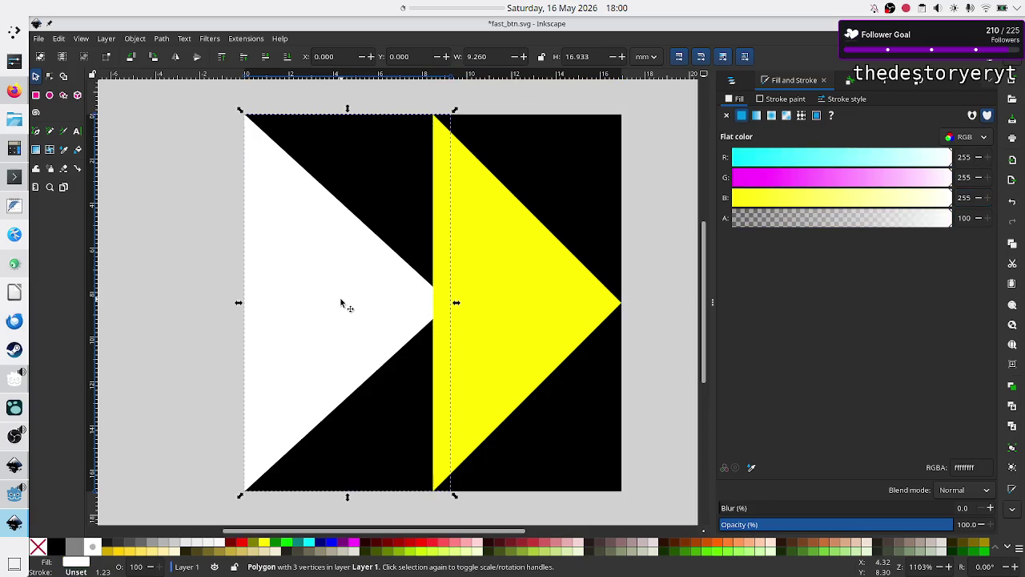
double_click(967, 197)
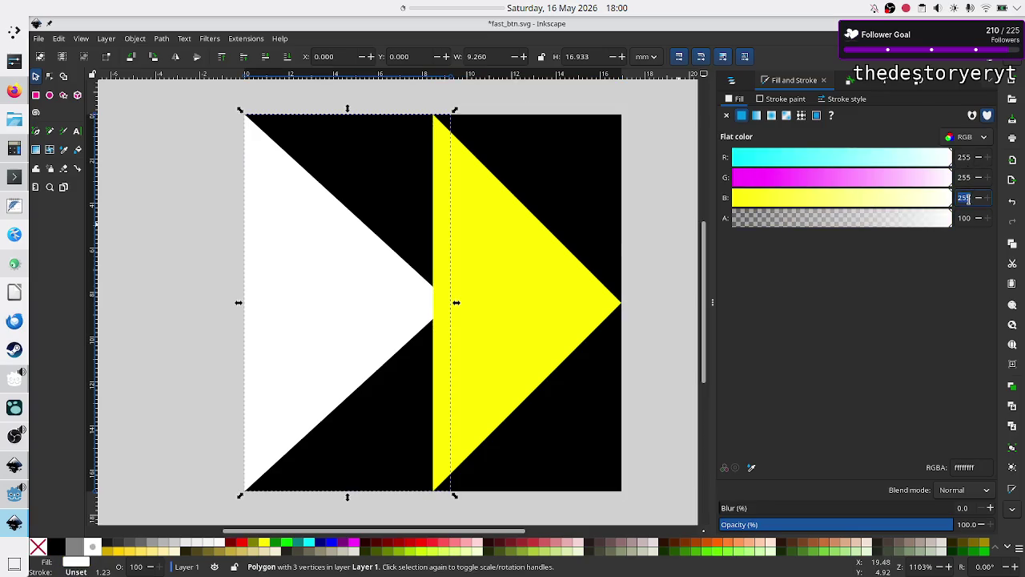
type("0")
key("Return")
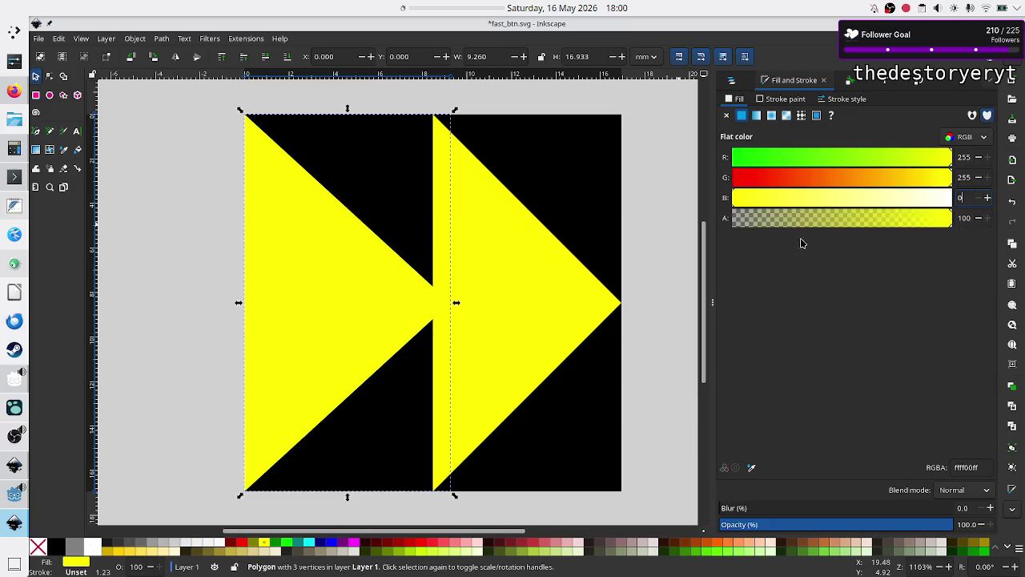
left_click(674, 301)
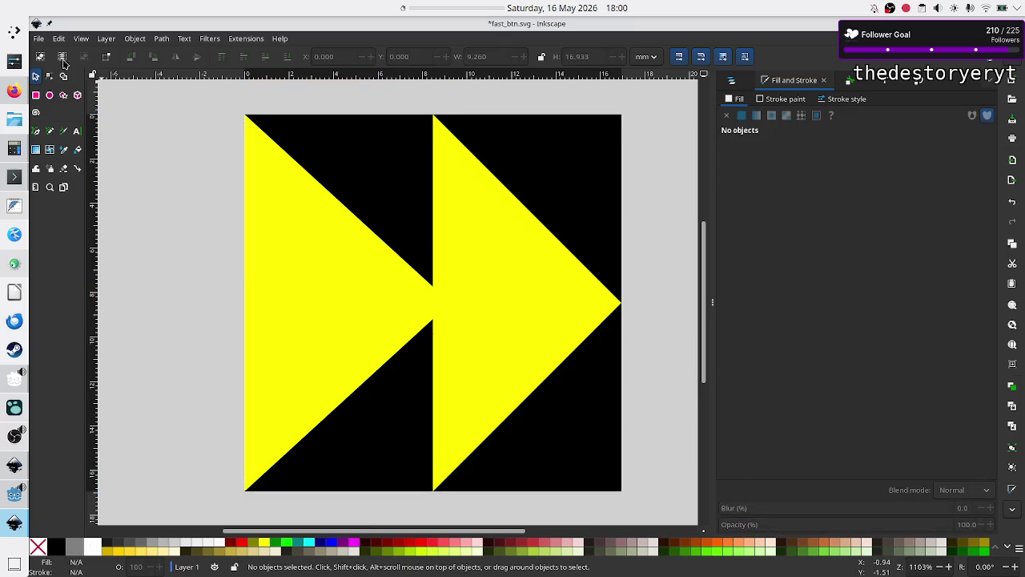
- Save the yellow icon as fast_btn_hover.svg and bring back the level_UI_concepts drawing
left_click(37, 38)
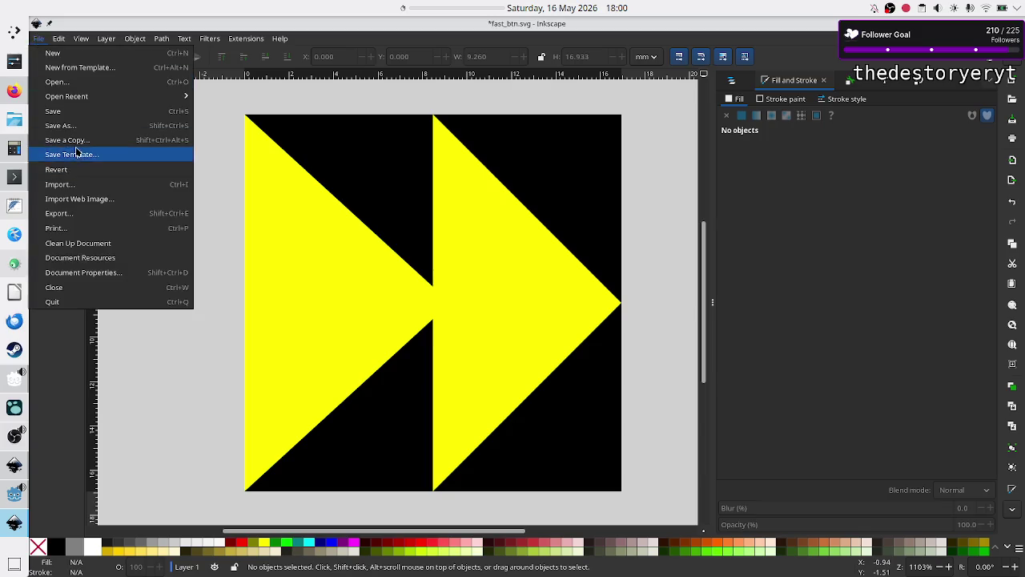
left_click(60, 126)
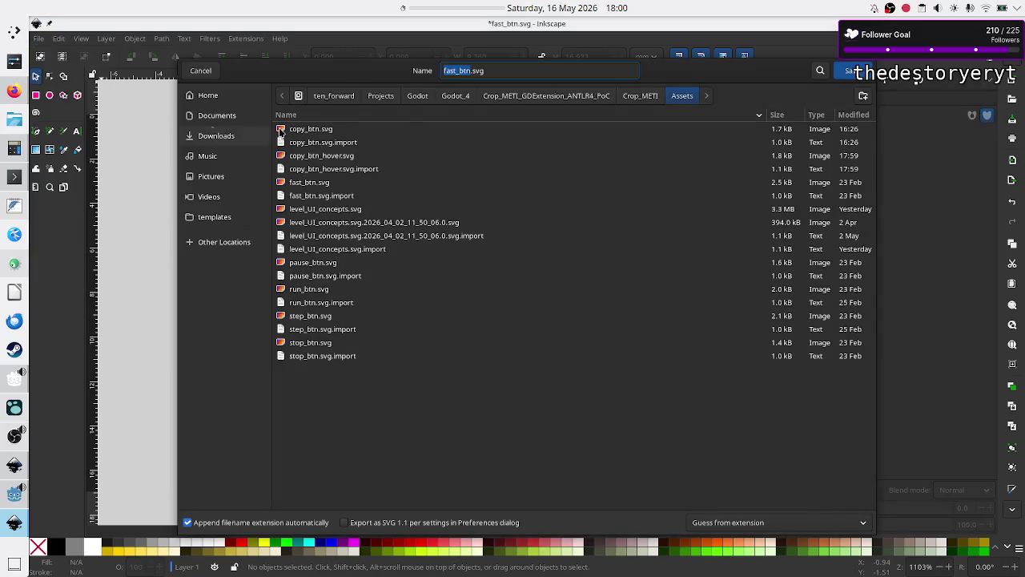
left_click(514, 73)
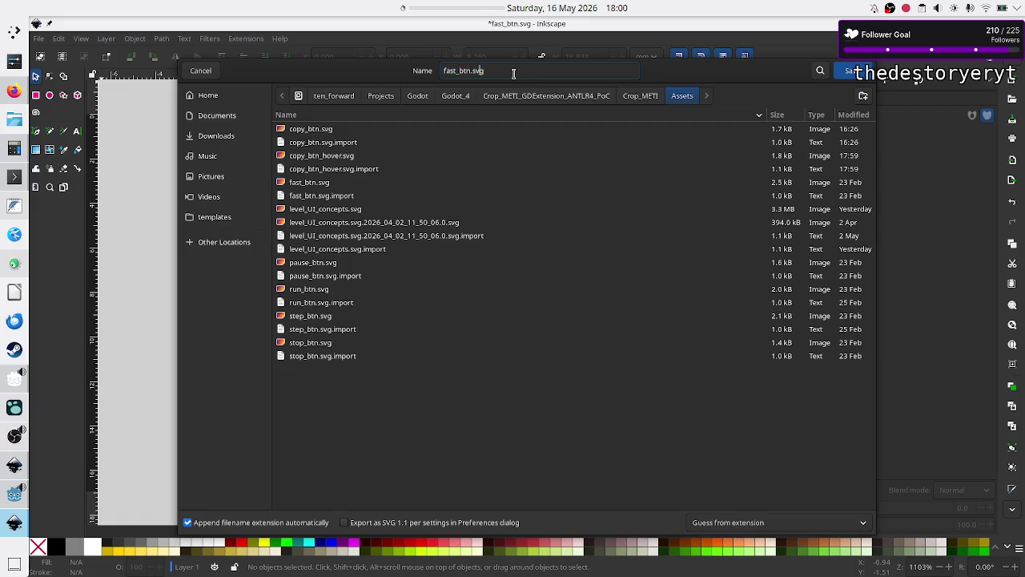
type("_hover")
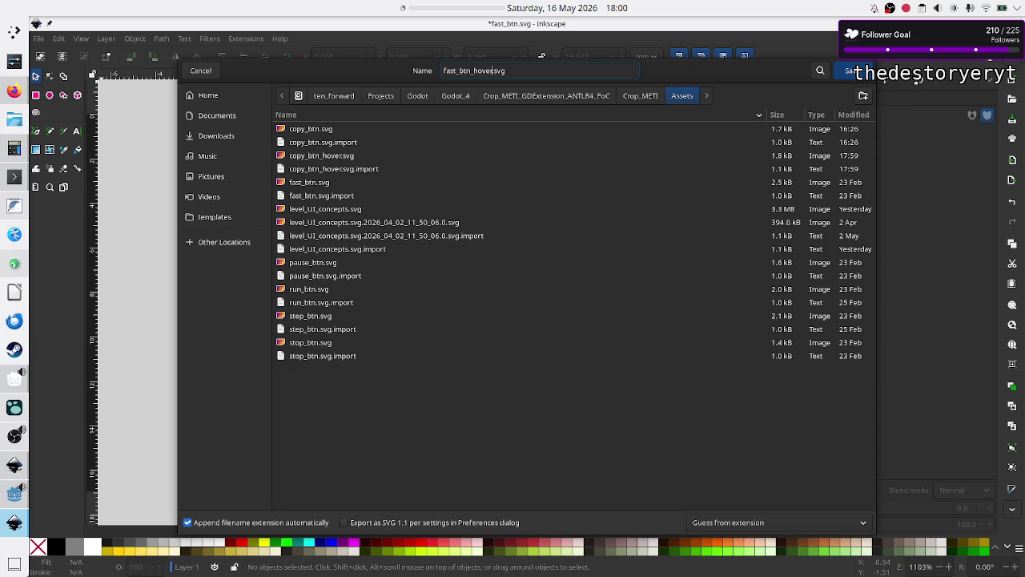
left_click(850, 70)
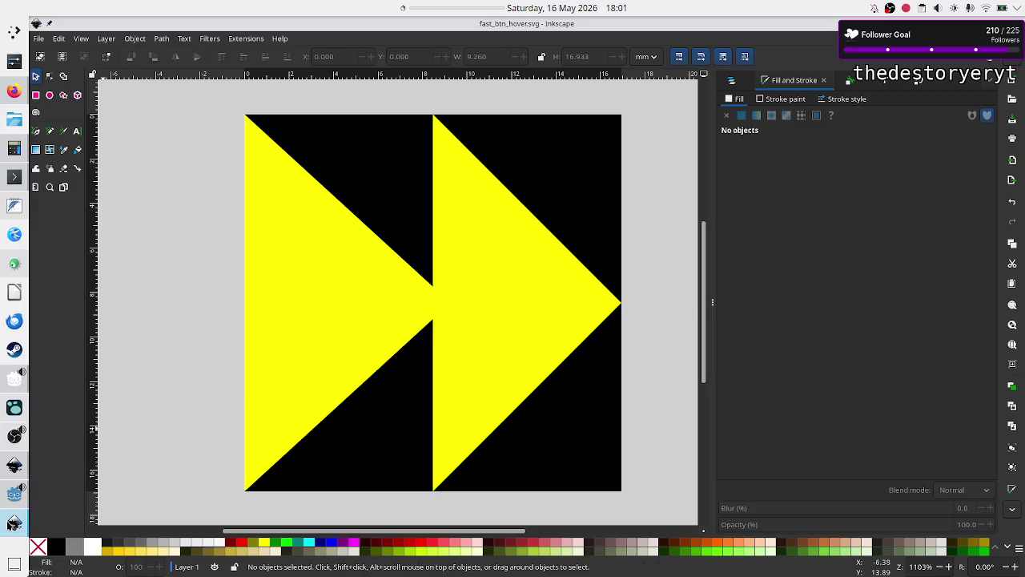
key("alt+Tab")
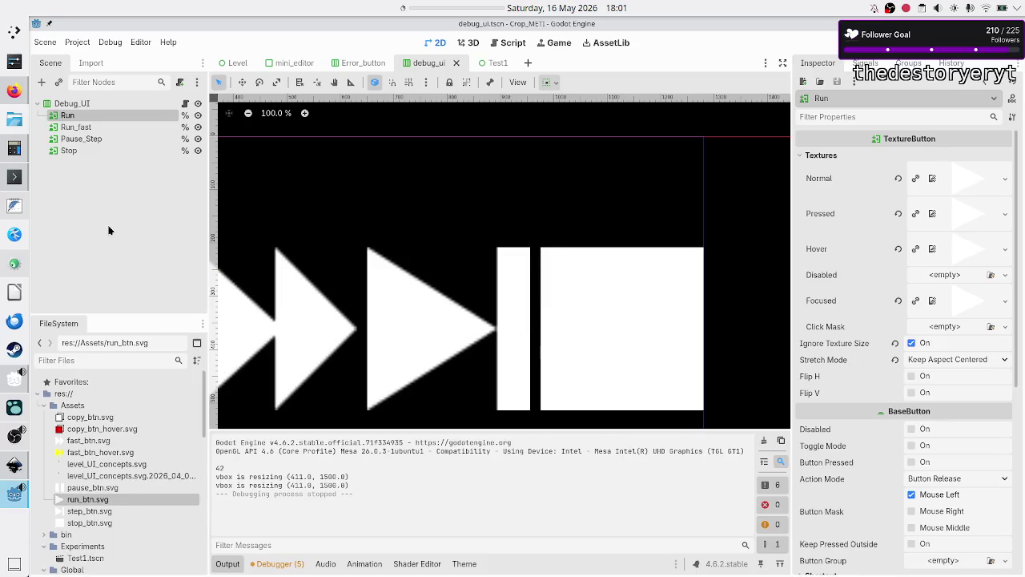
left_click(13, 465)
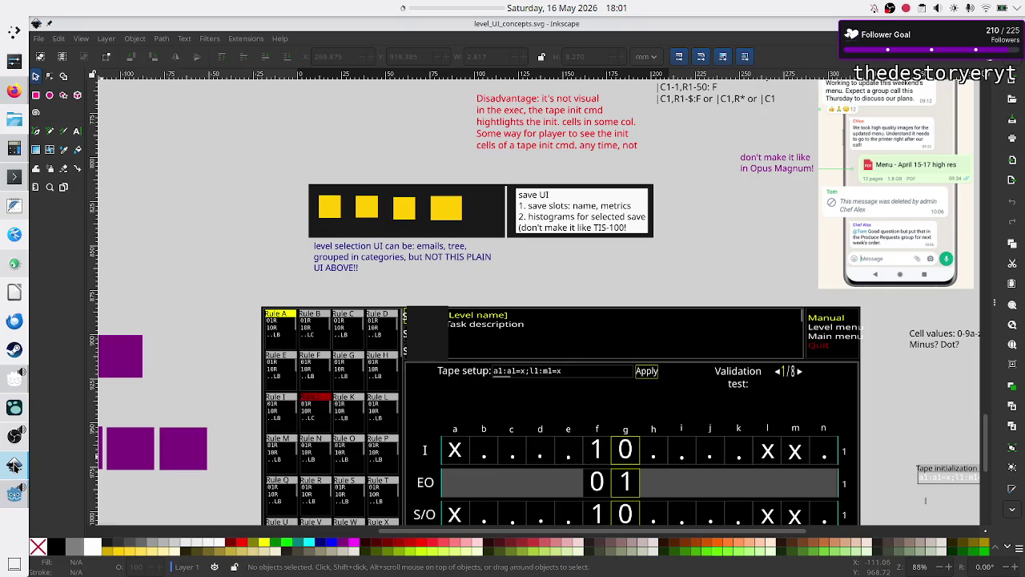
- Browse the Assets folder and open pause_btn.svg
left_click(44, 40)
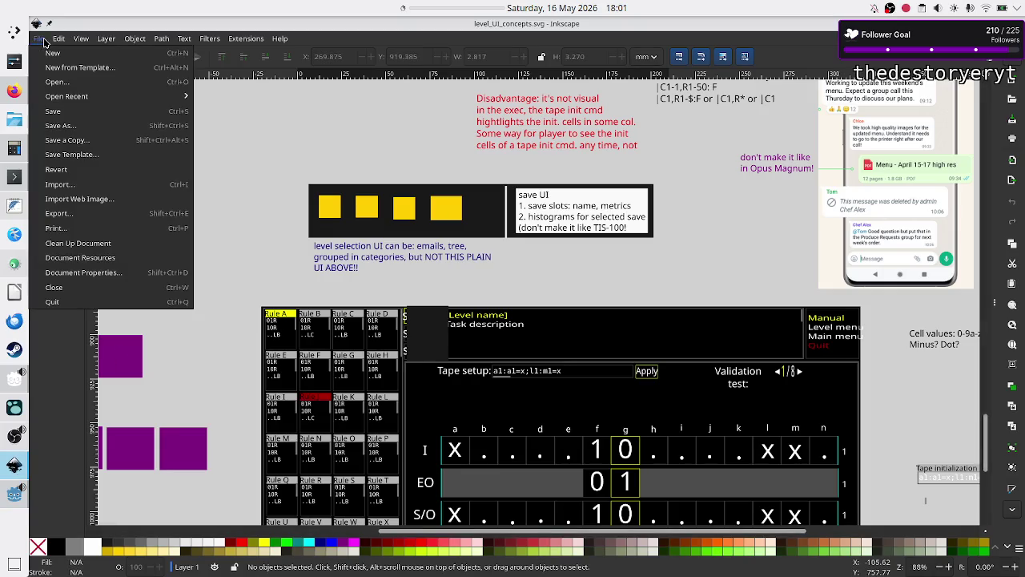
left_click(70, 83)
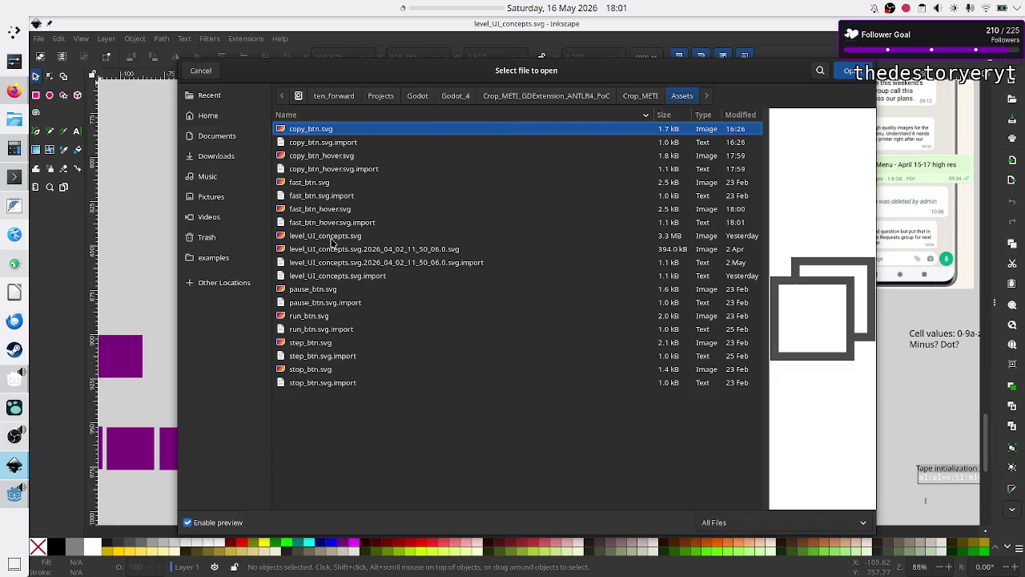
left_click(317, 293)
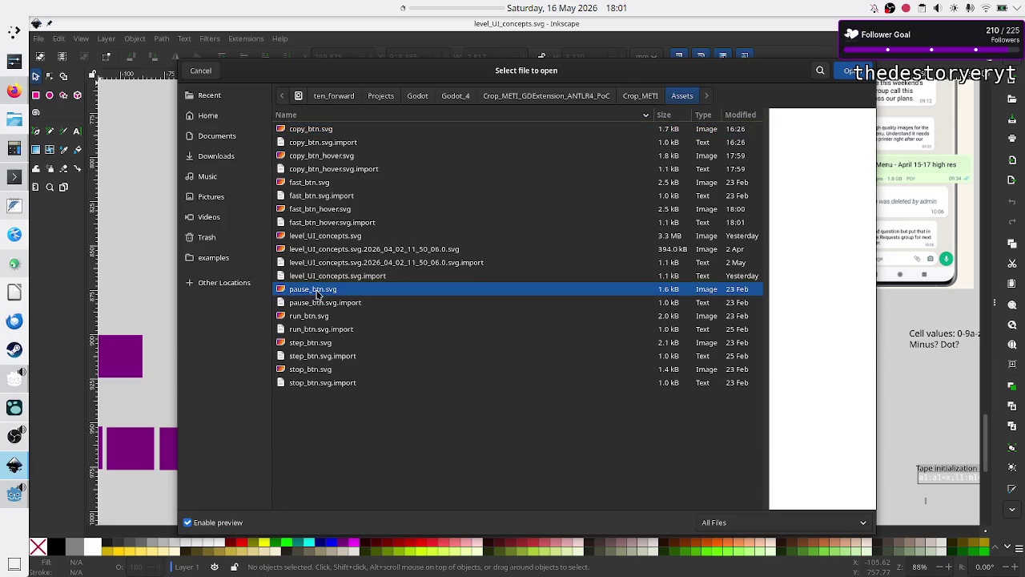
left_click(848, 72)
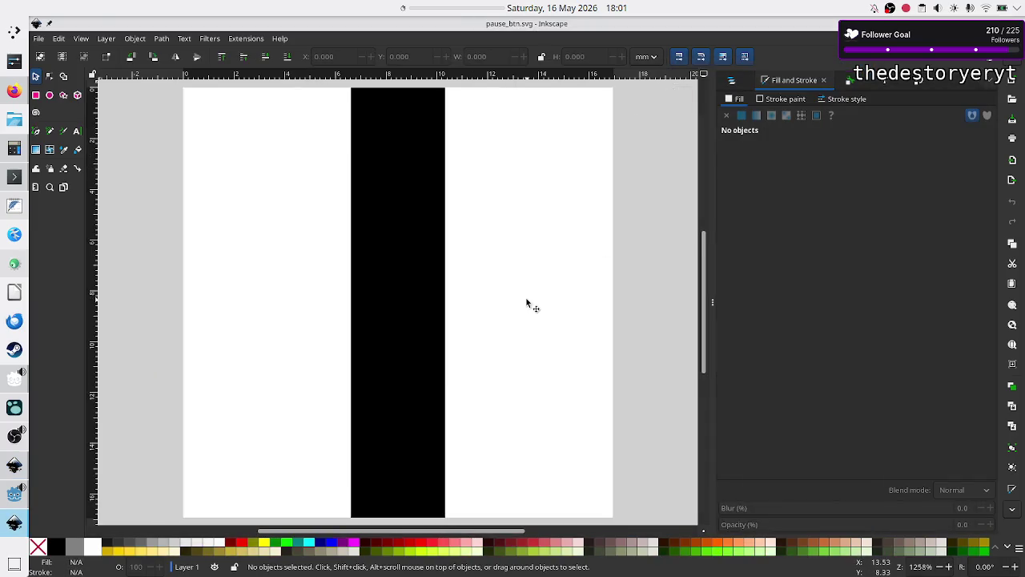
- Make both white pause bars yellow by setting each fill's blue value to 0
left_click(308, 319)
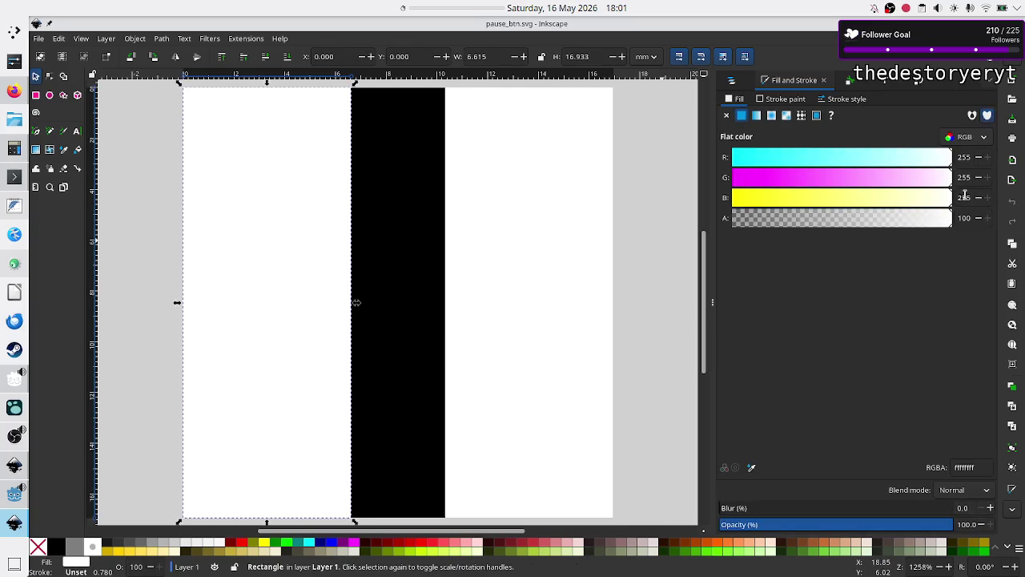
type("0")
key("Return")
left_click(569, 303)
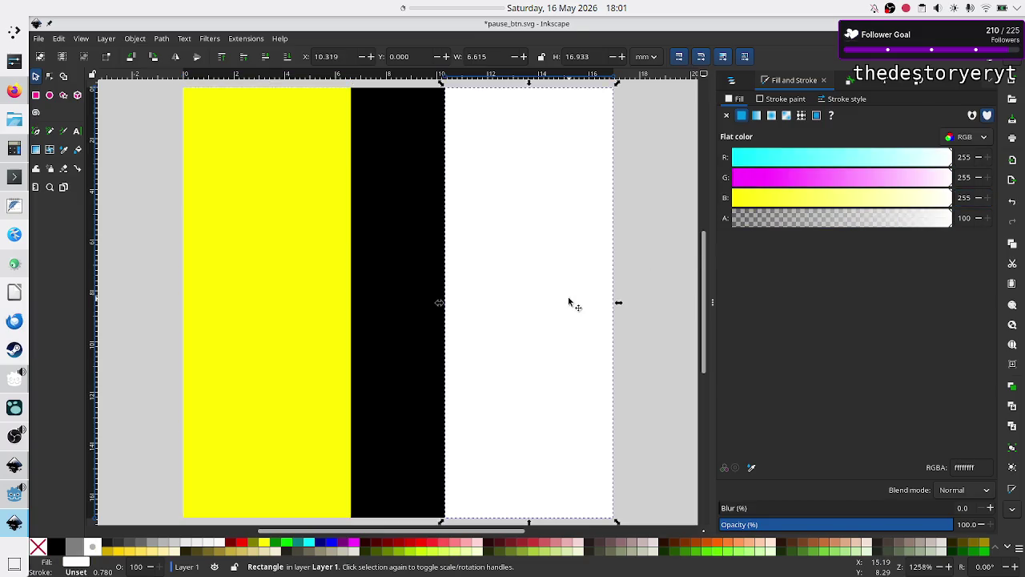
double_click(966, 198)
type("0")
key("Return")
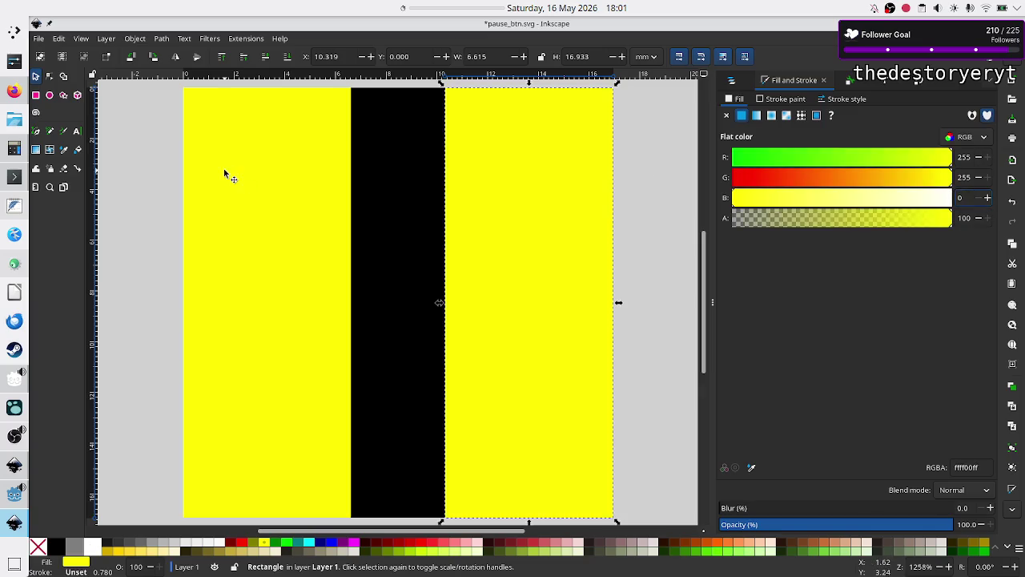
- Save the icon as pause_btn_hover.svg and close the drawing
left_click(38, 40)
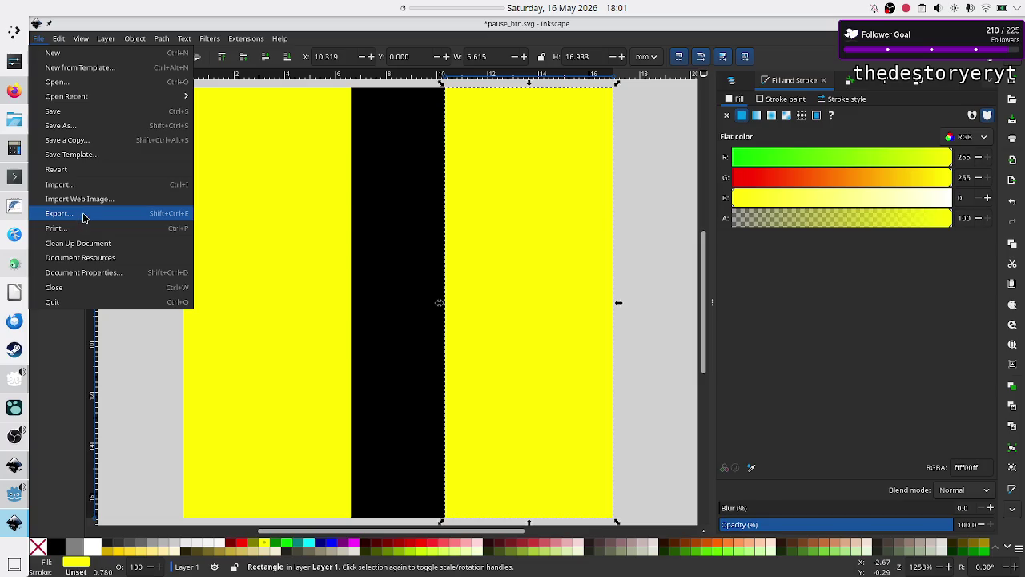
left_click(70, 126)
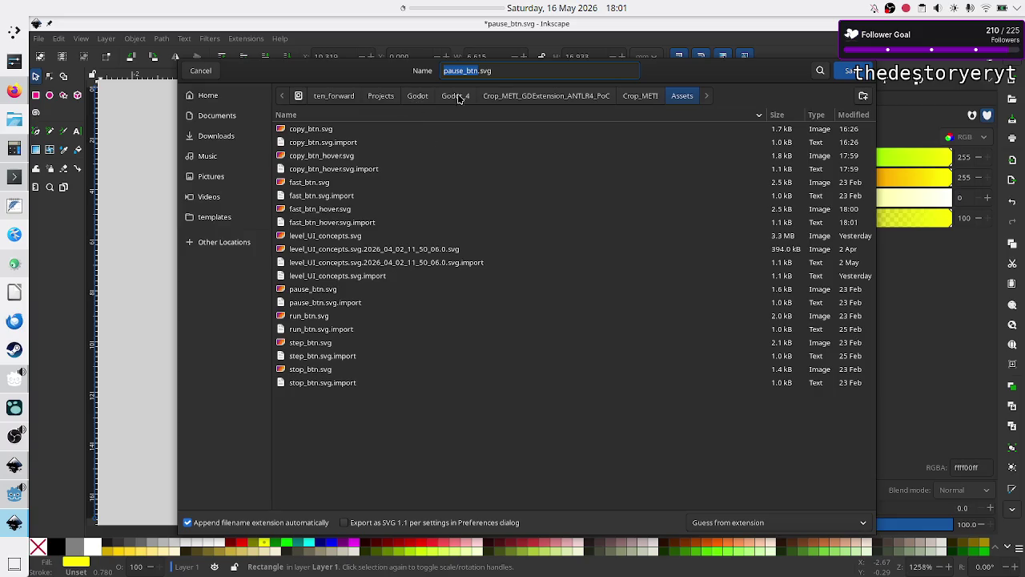
left_click(513, 74)
type("_hover")
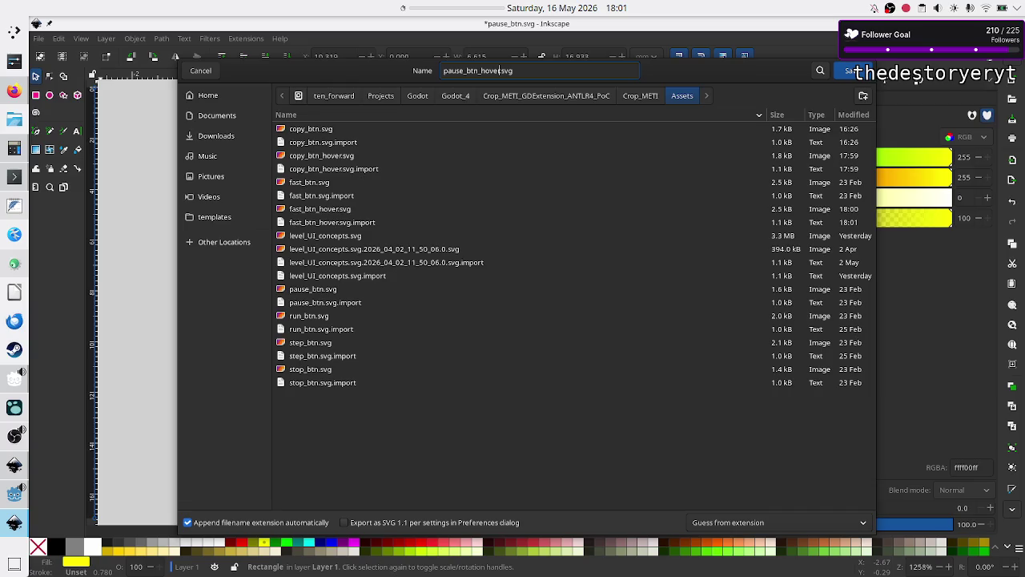
key("Return")
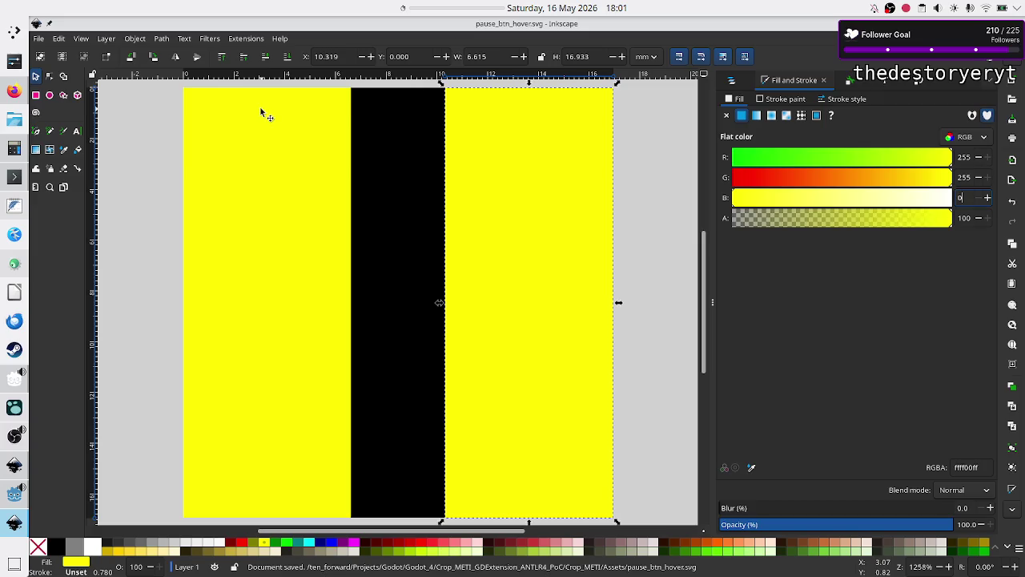
key("ctrl+w")
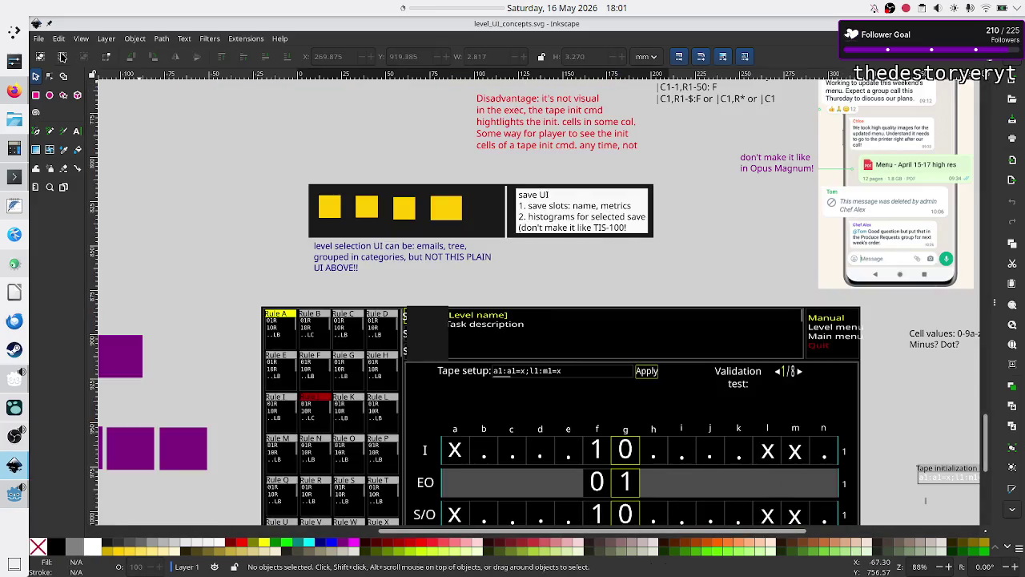
left_click(38, 39)
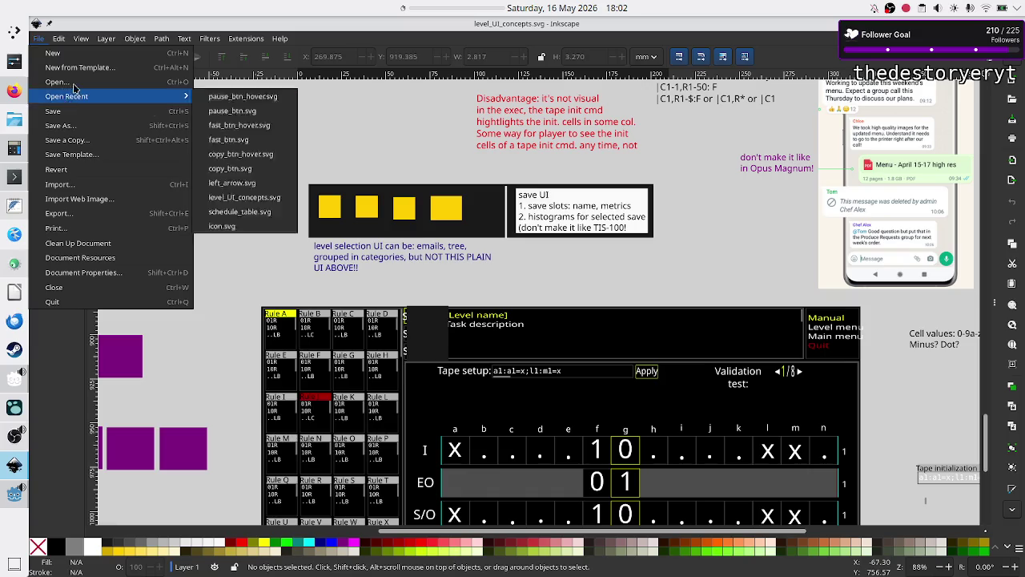
- Open run_btn.svg and make its white play triangle yellow with blue set to 0
left_click(71, 87)
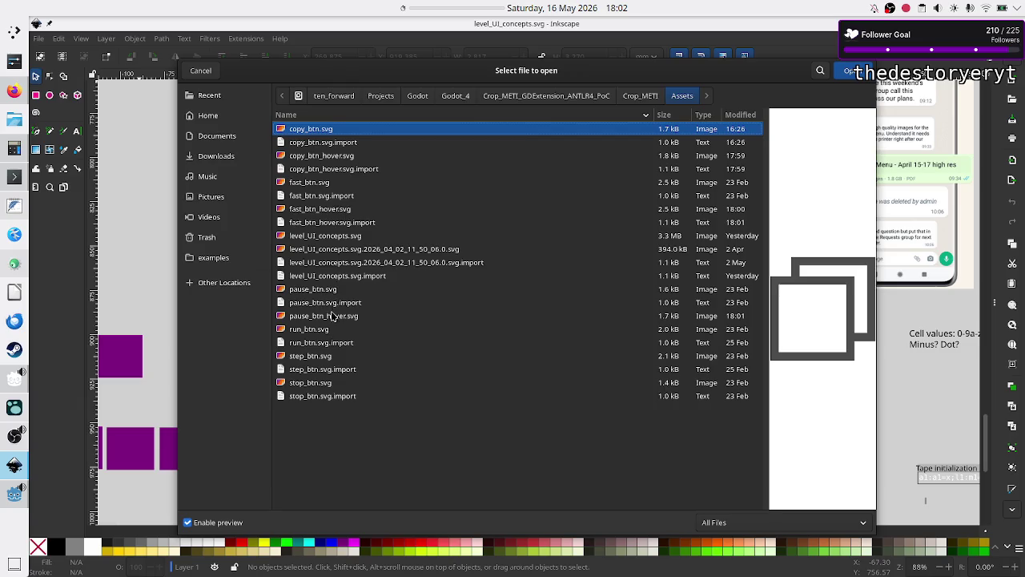
left_click(309, 342)
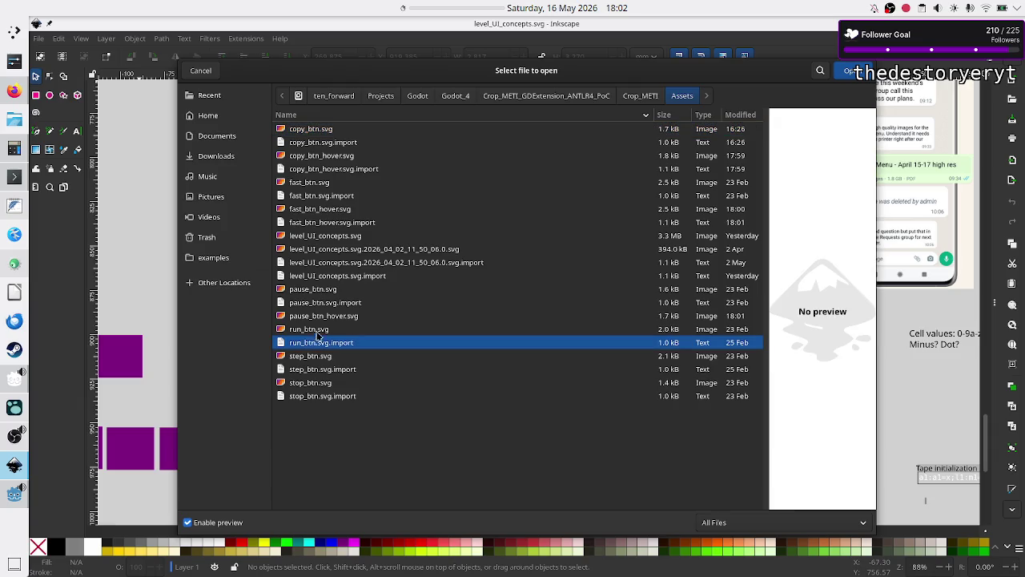
left_click(318, 330)
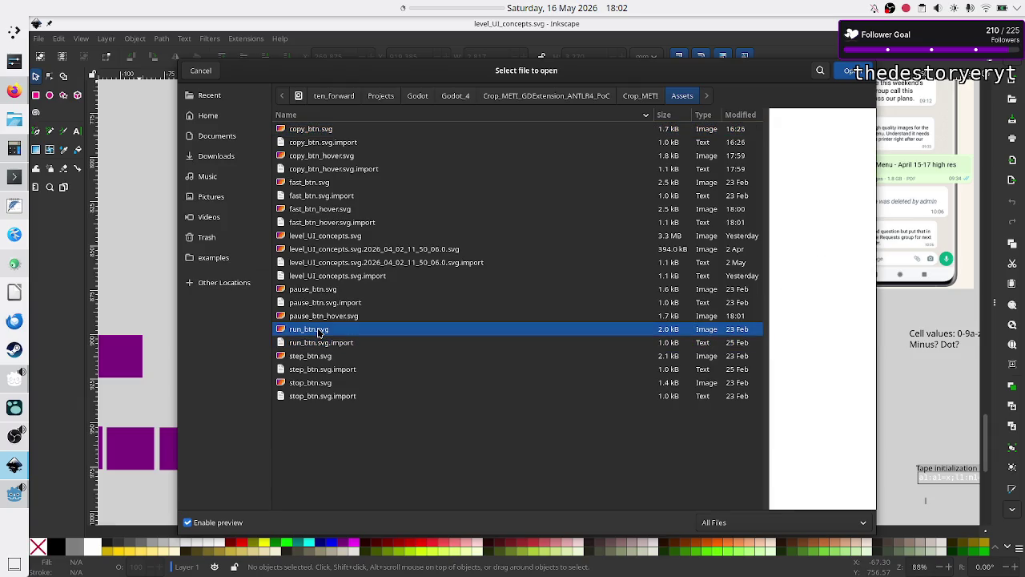
left_click(850, 71)
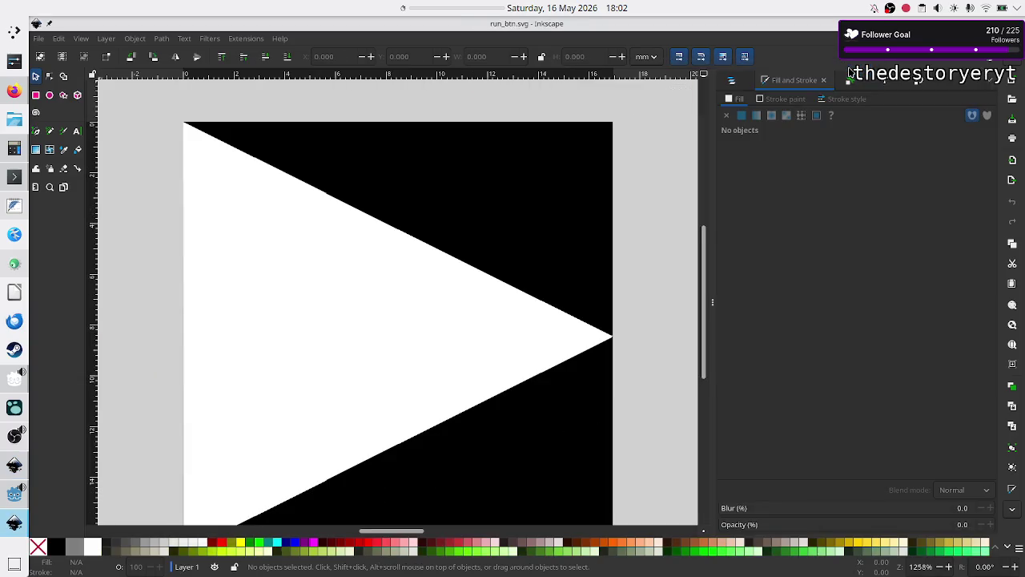
left_click(443, 321)
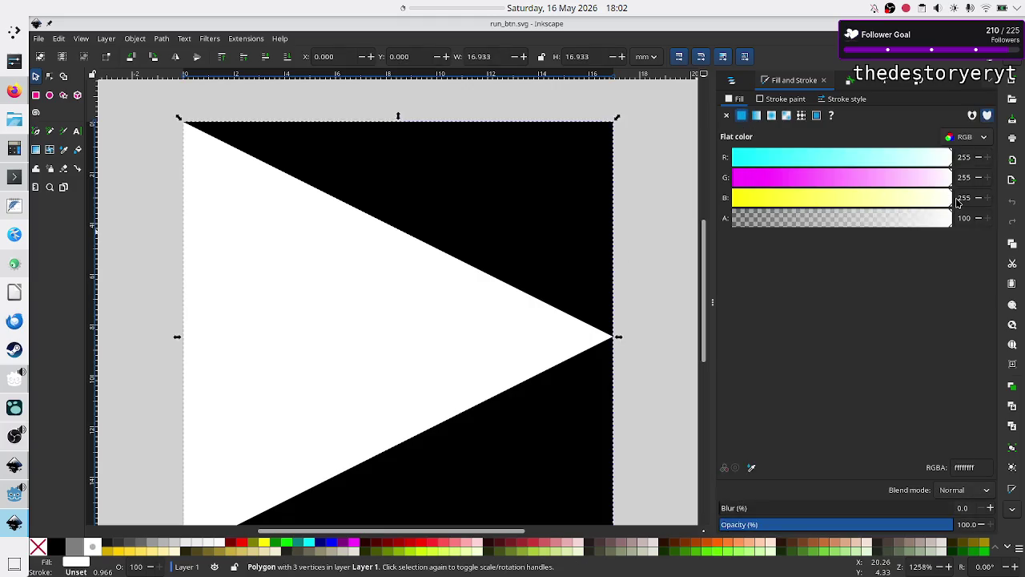
type("0")
key("Return")
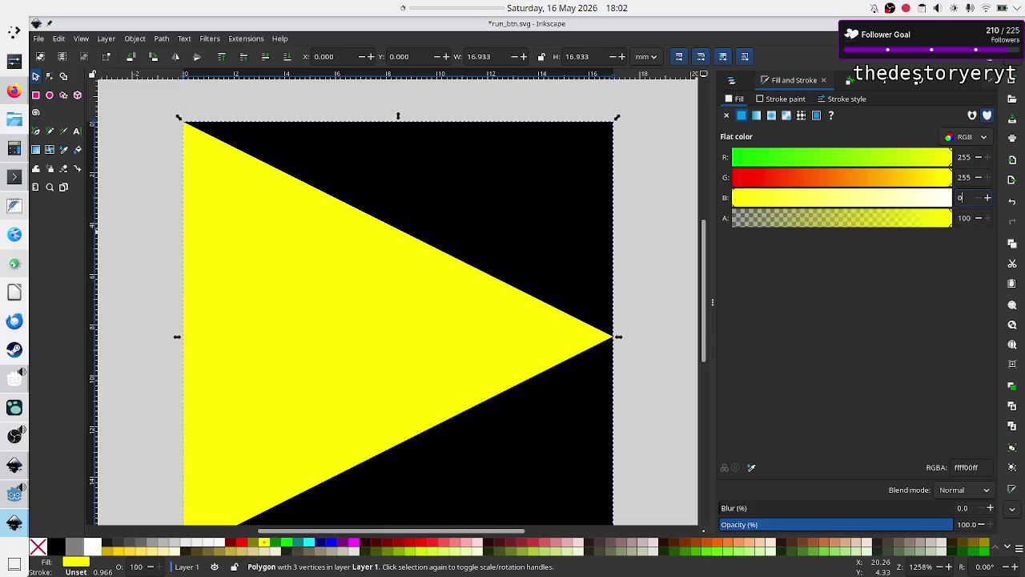
- Save the icon as run_btn_hover.svg, deselect, and save again
left_click(38, 38)
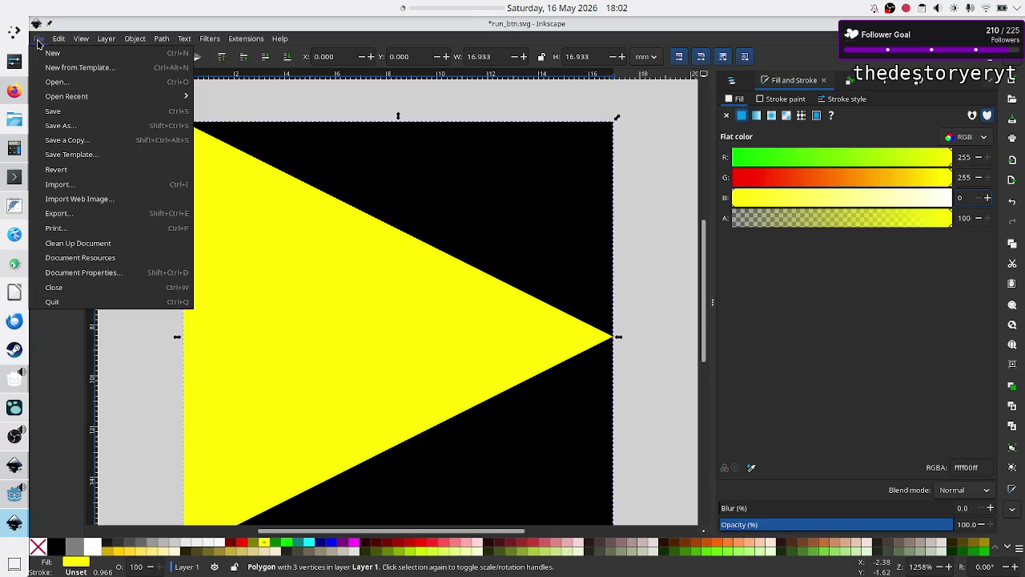
left_click(77, 130)
left_click(504, 71)
type("_hove")
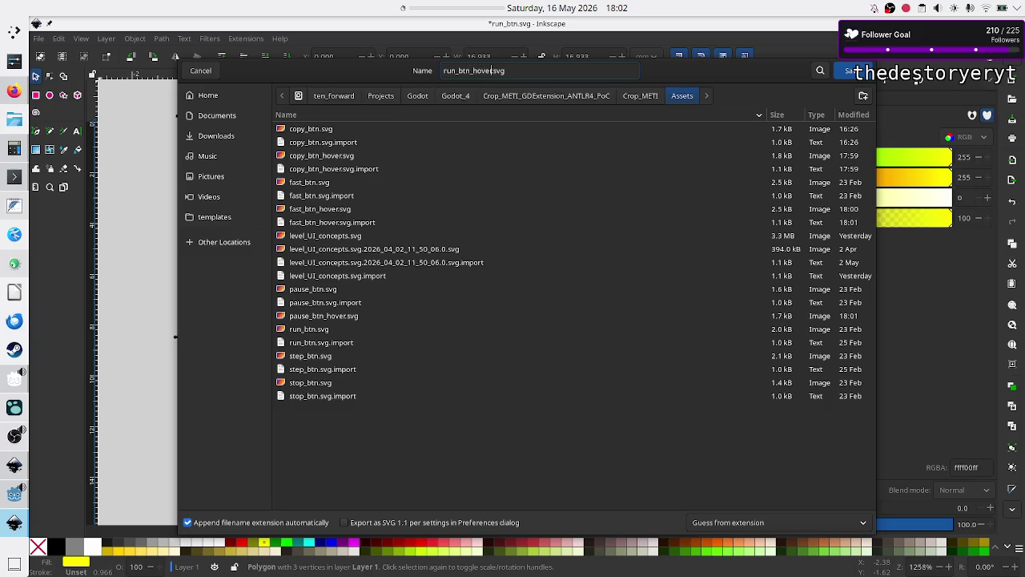
type("r")
key("Return")
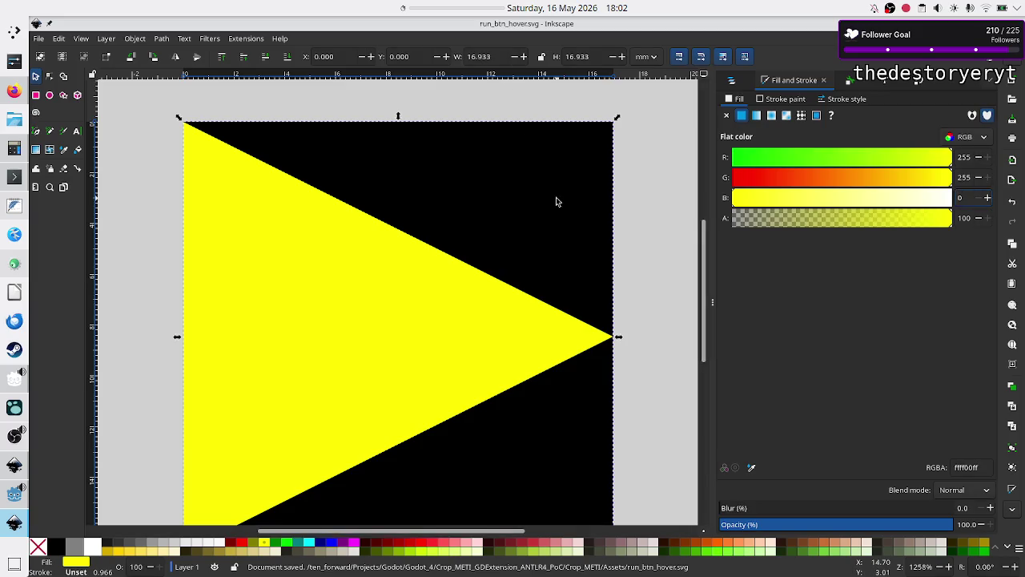
left_click(124, 233)
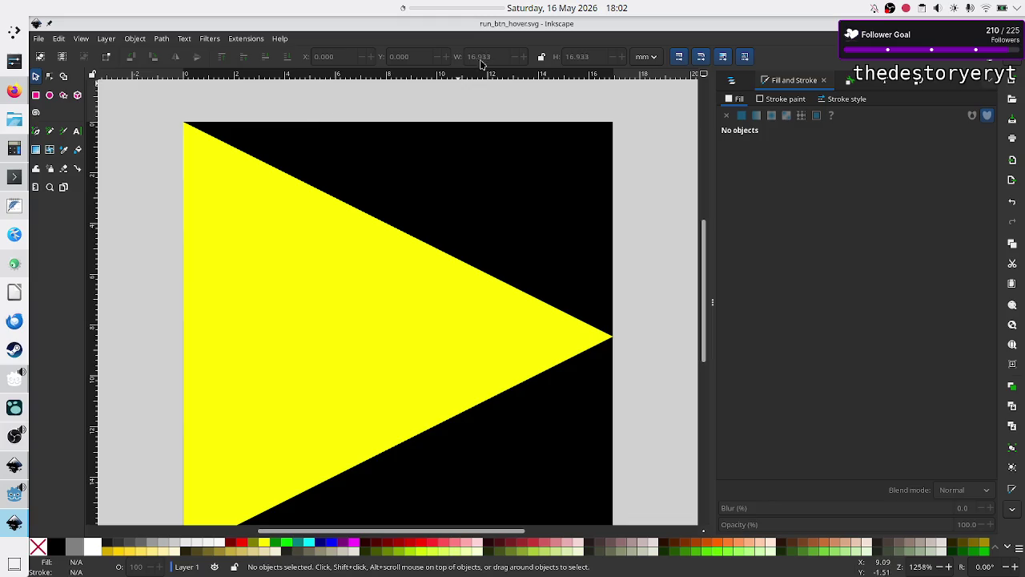
key("ctrl+s")
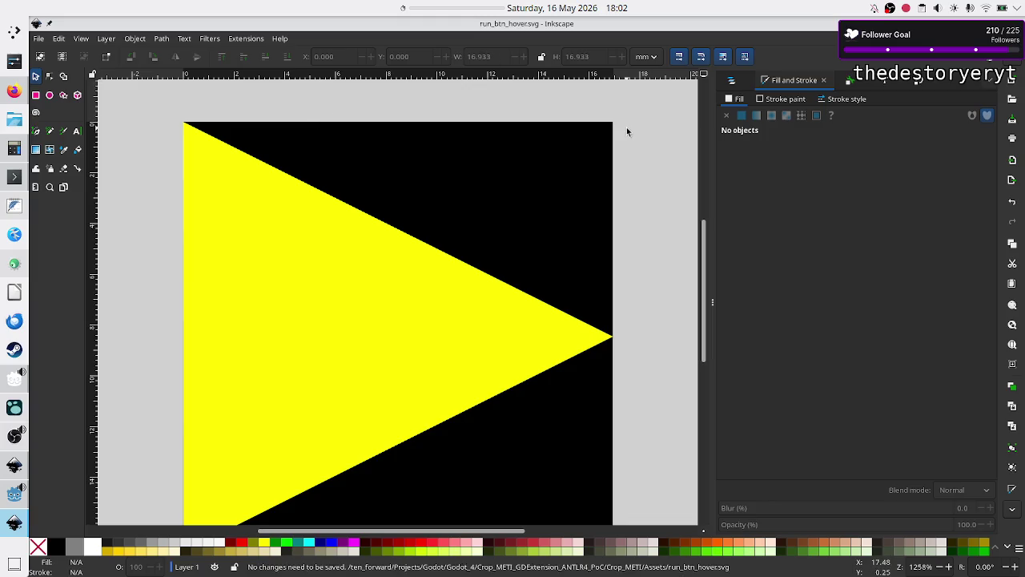
- Close the run hover drawing and open step_btn.svg
key("ctrl+w")
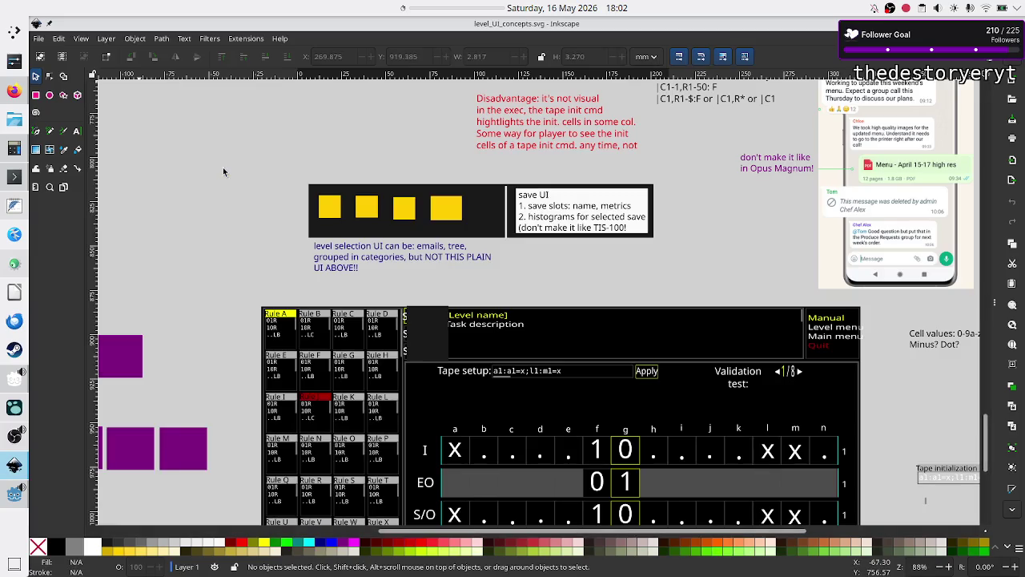
key("ctrl+o")
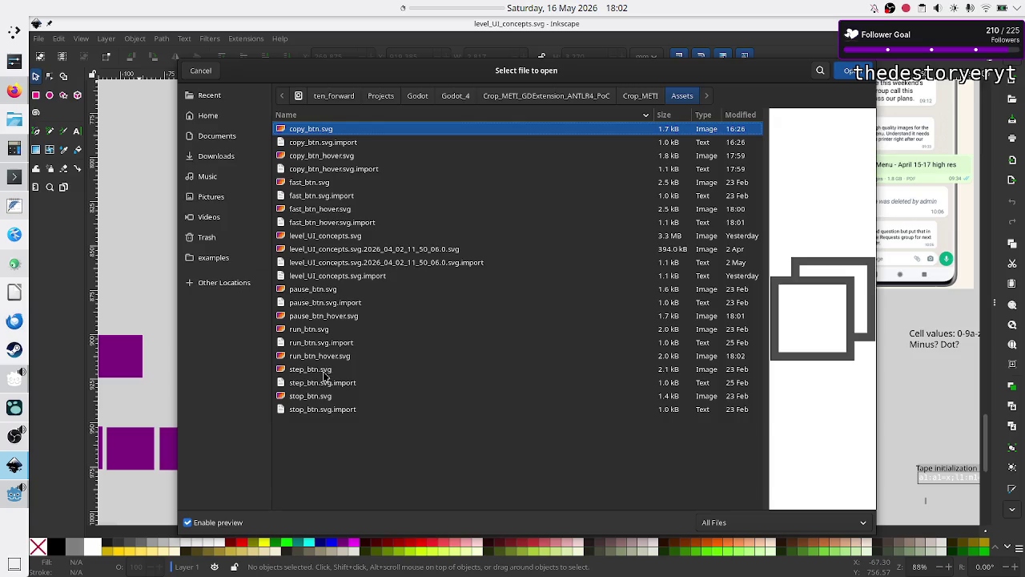
left_click(325, 370)
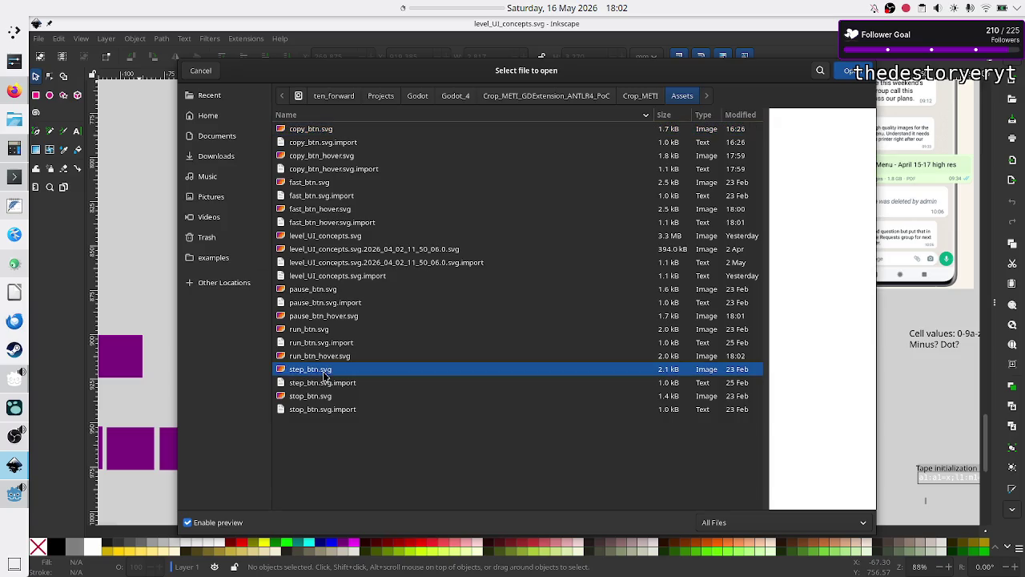
left_click(852, 72)
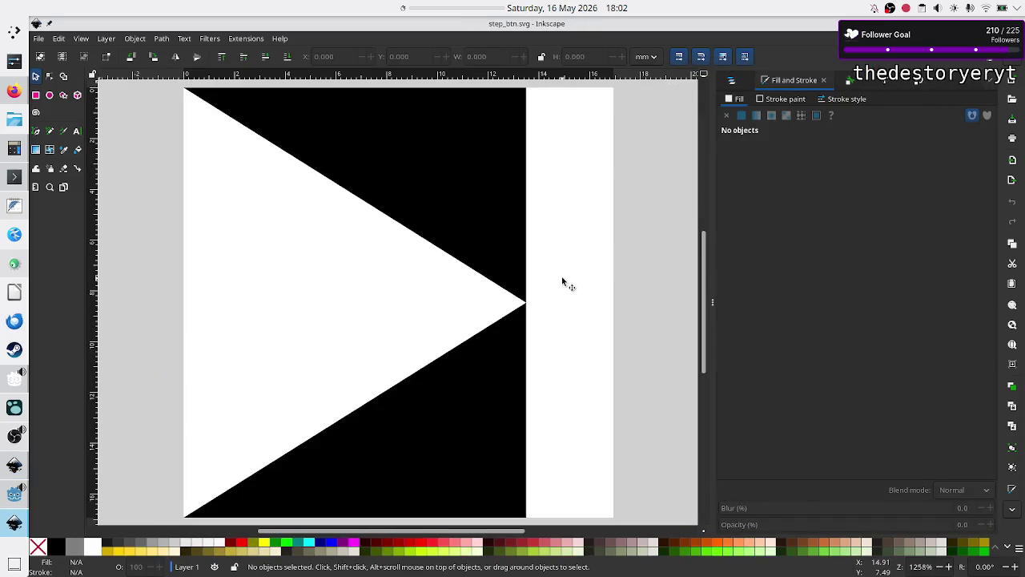
- Turn the step icon's white triangle and bar yellow with blue set to 0
left_click(367, 297)
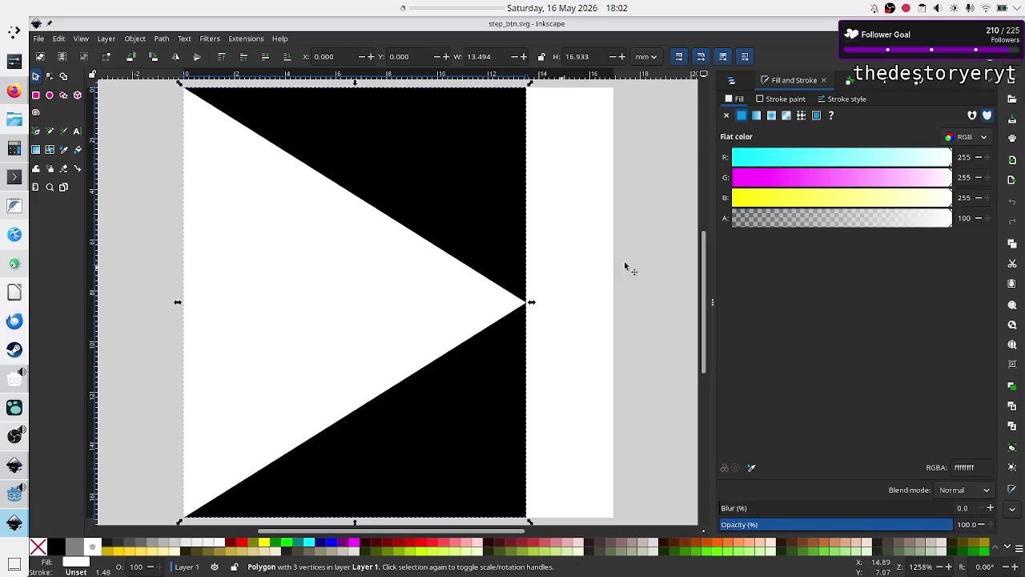
type("0")
key("Return")
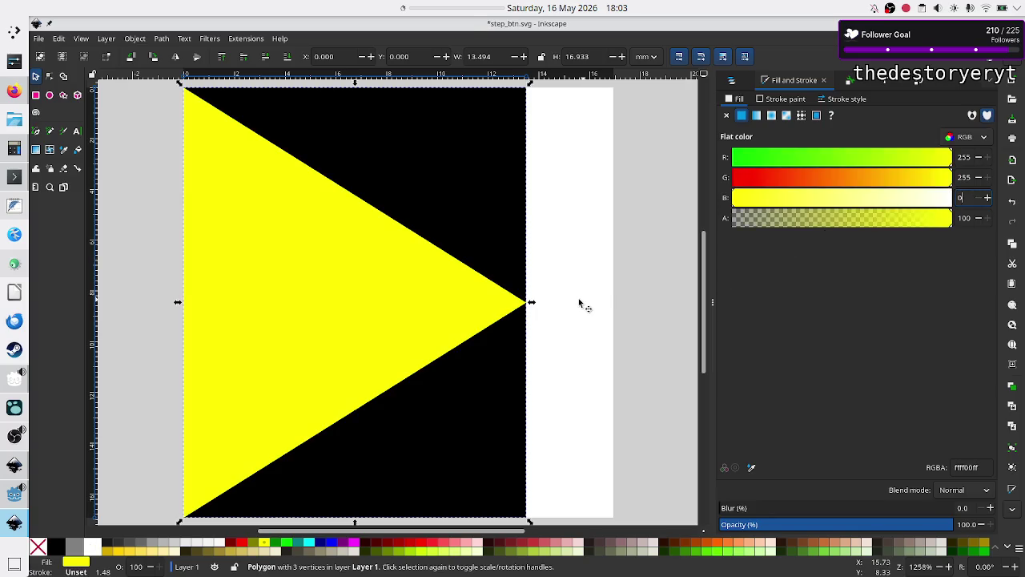
left_click(581, 302)
type("0")
key("Return")
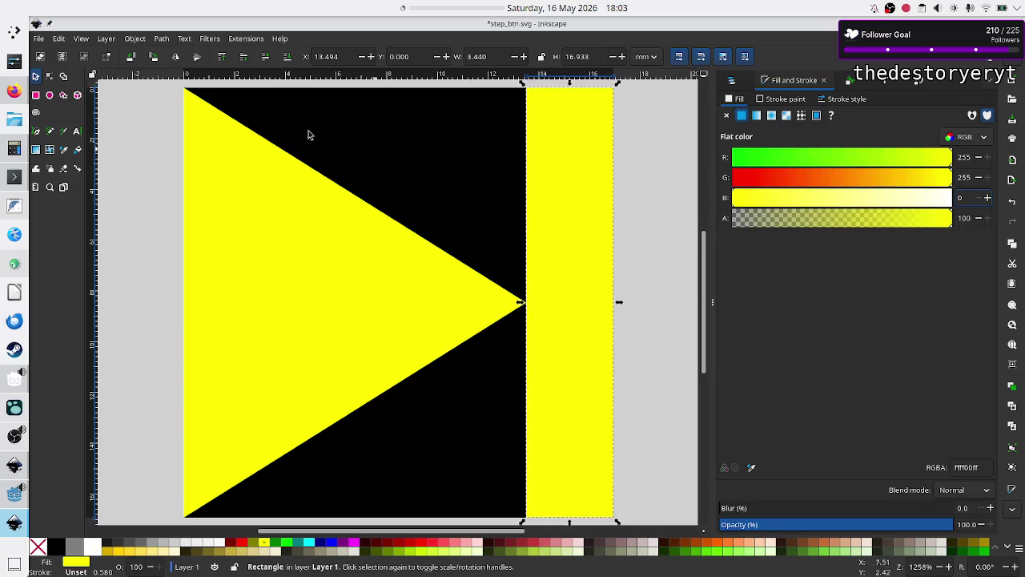
- Save the icon as step_btn_hover.svg and close it
left_click(38, 38)
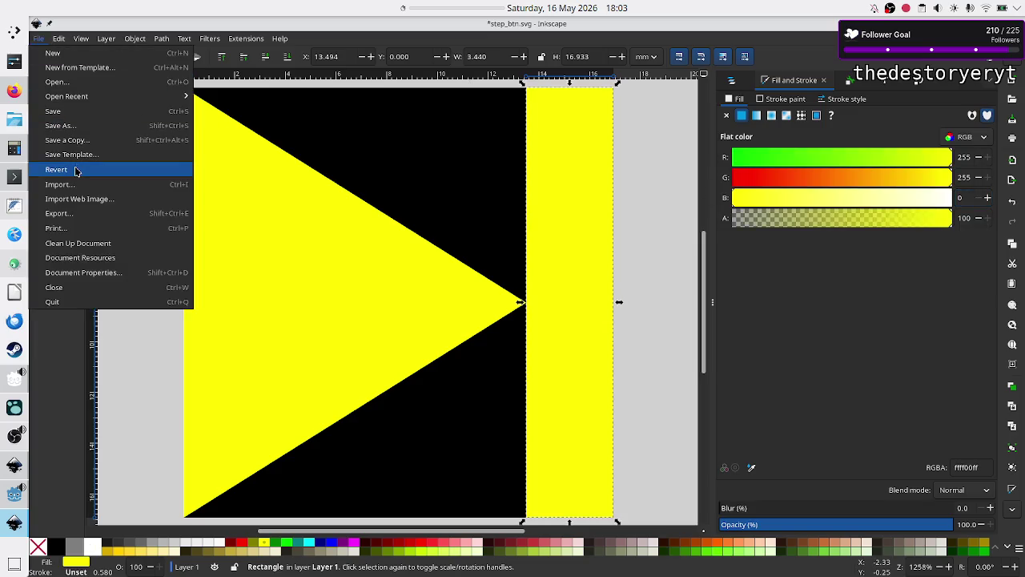
left_click(112, 129)
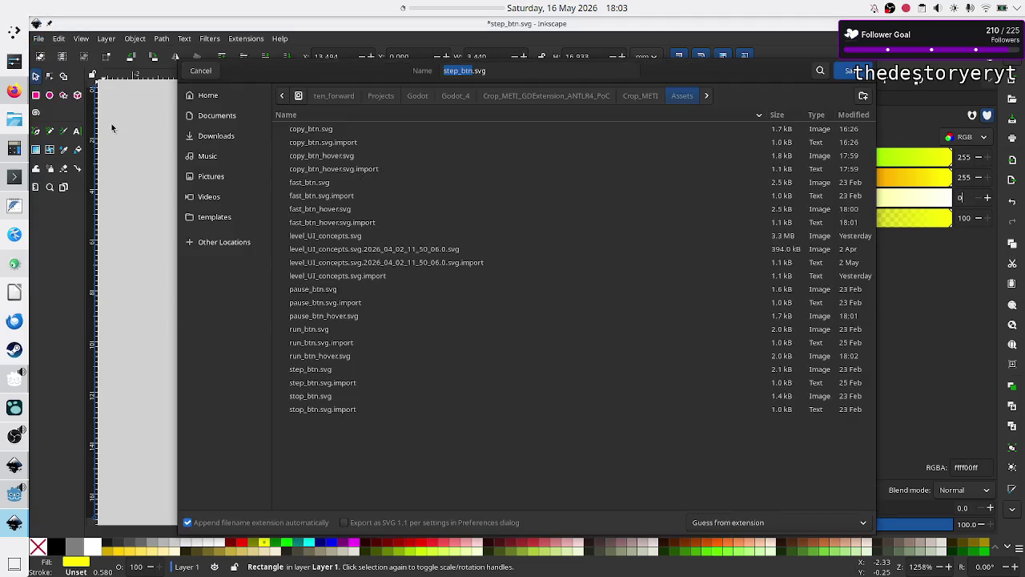
left_click(512, 70)
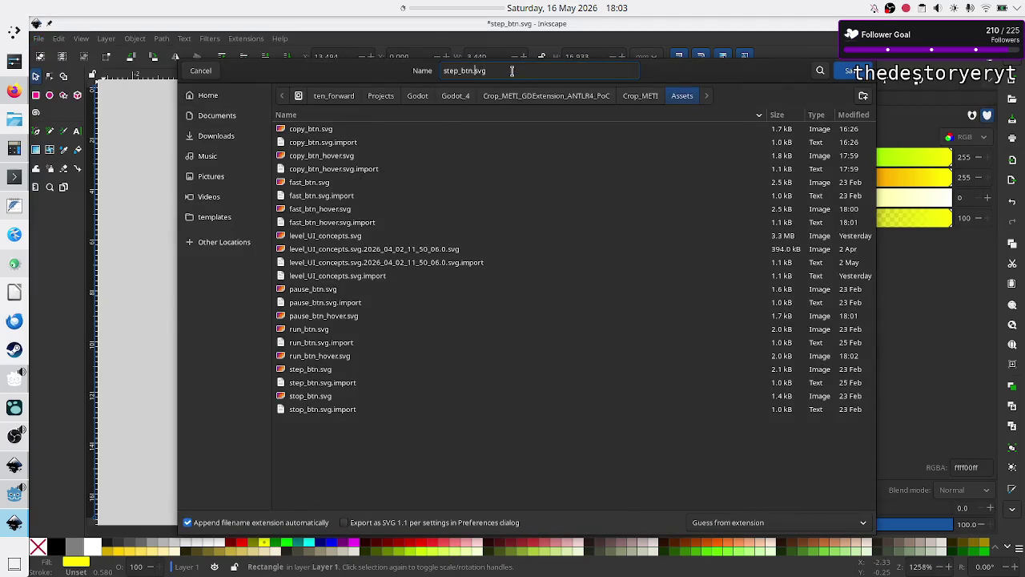
type("_hove")
left_click(854, 71)
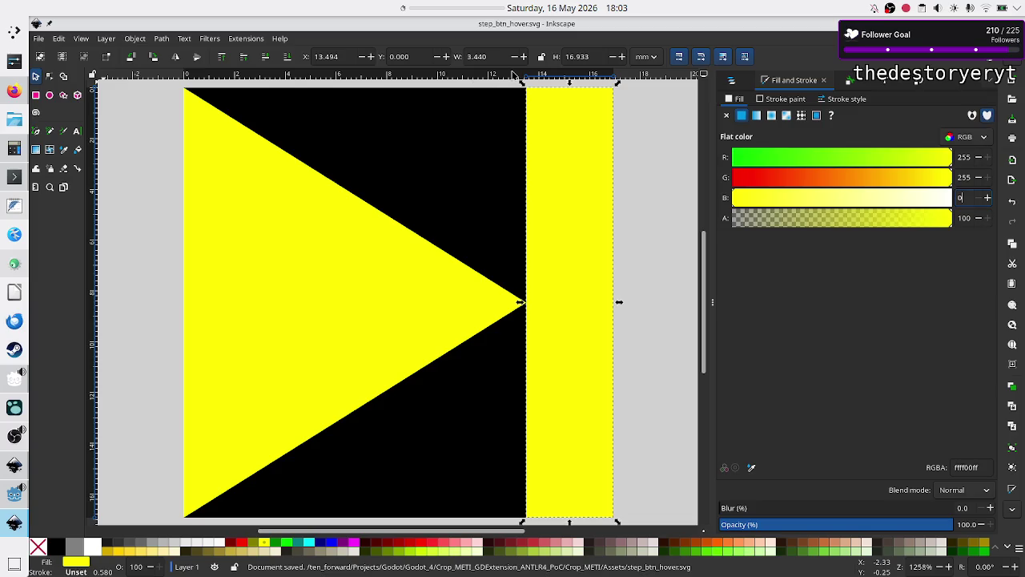
key("ctrl+w")
key("ctrl+o")
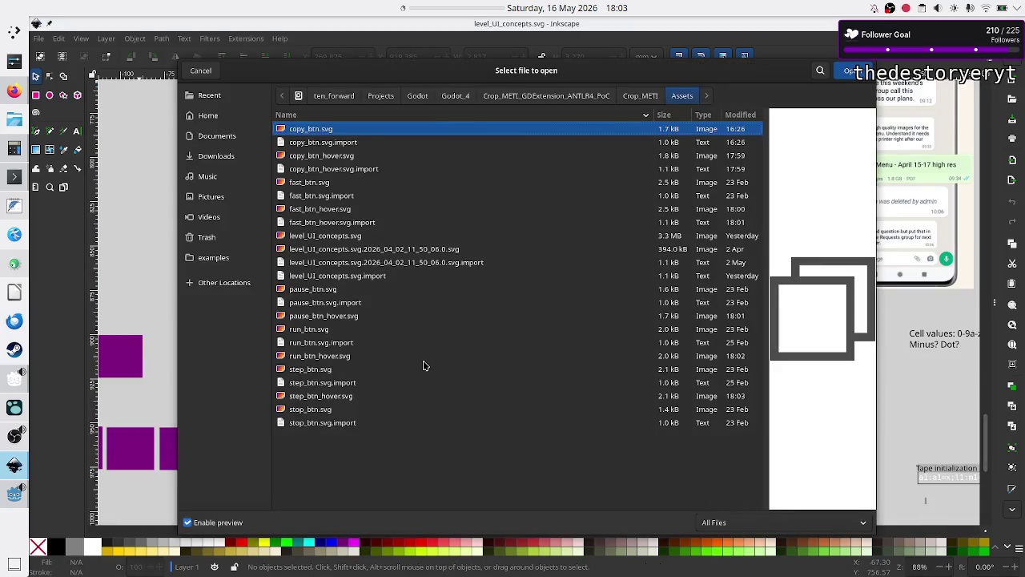
- Open stop_btn.svg and fill its white square yellow with blue set to 0
left_click(318, 409)
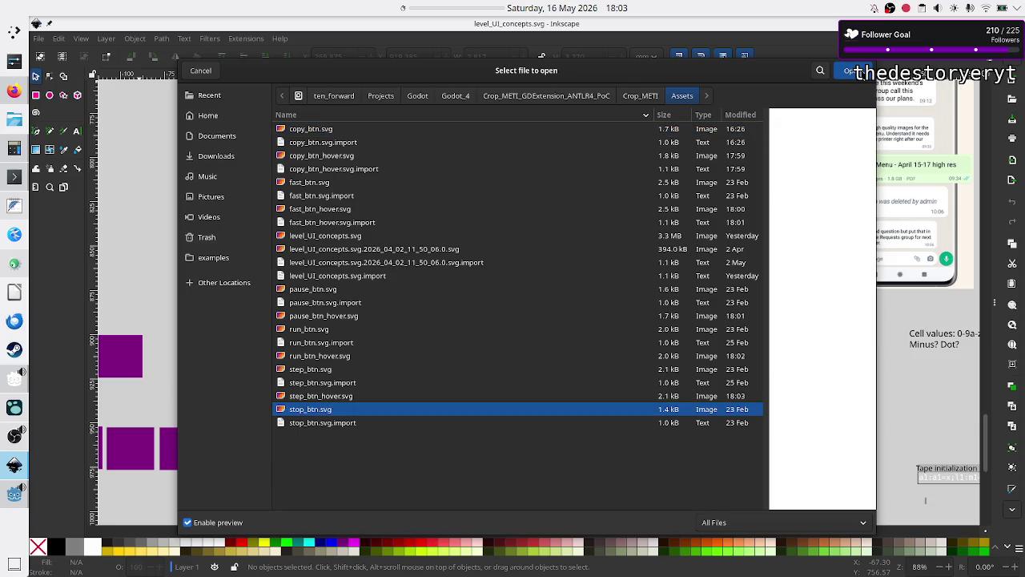
left_click(854, 70)
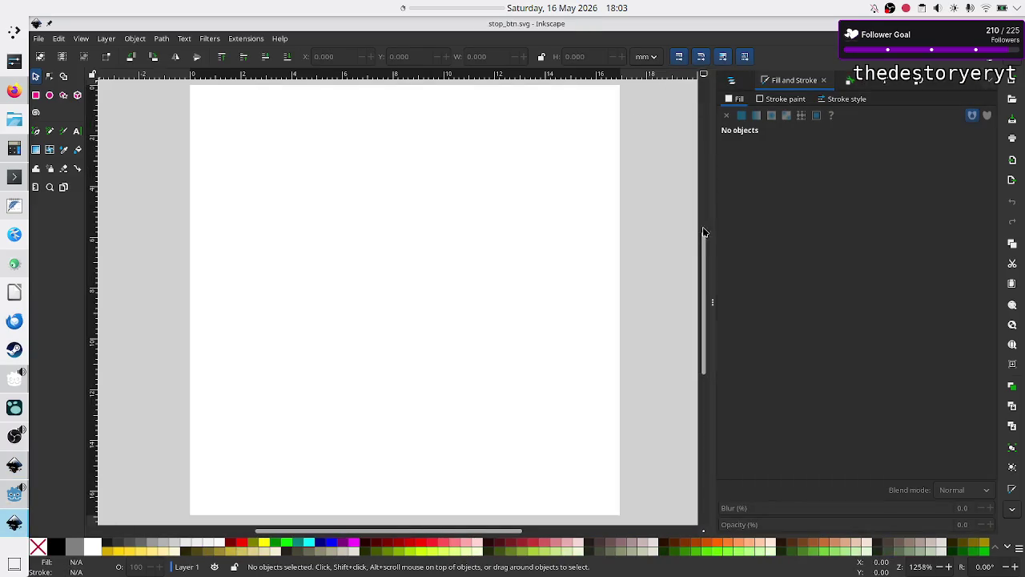
left_click(427, 306)
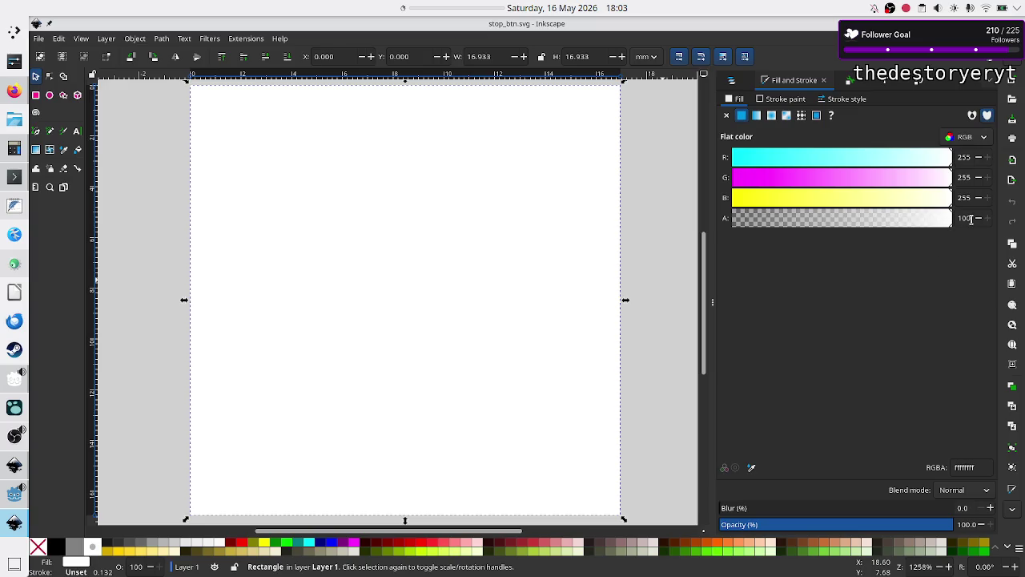
type("0")
key("Return")
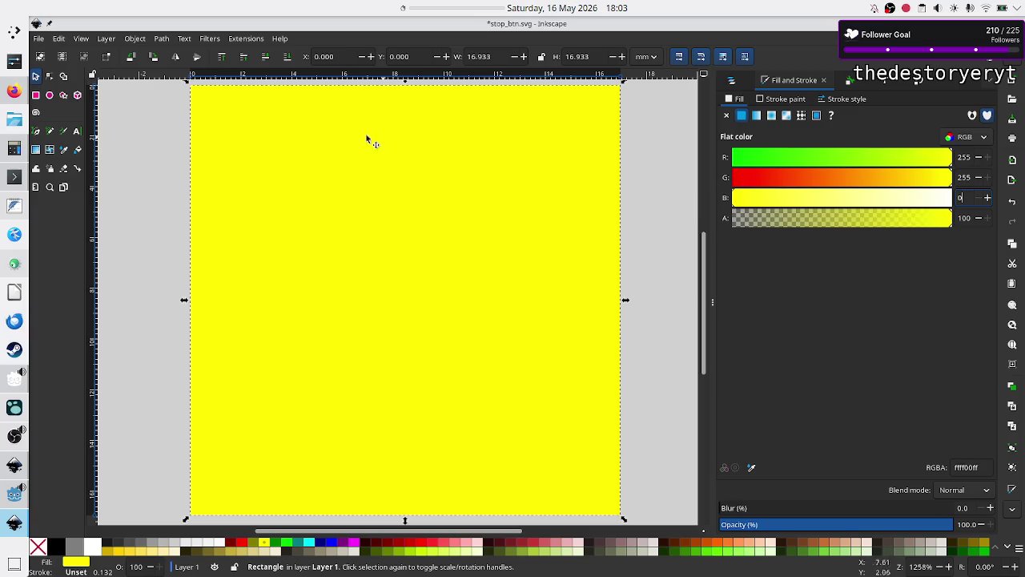
- Save the icon as stop_btn_hover.svg and close it
left_click(38, 40)
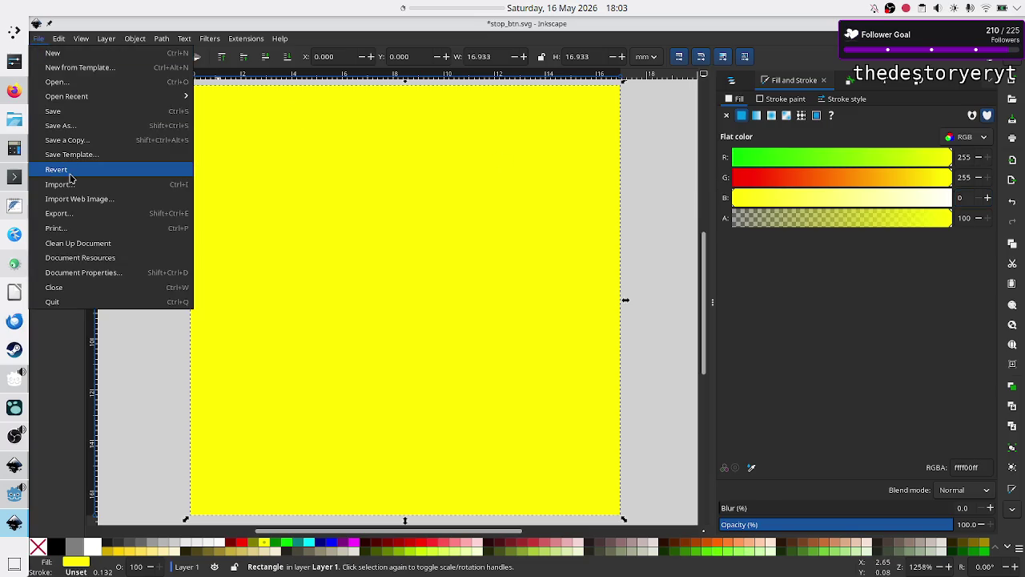
left_click(64, 125)
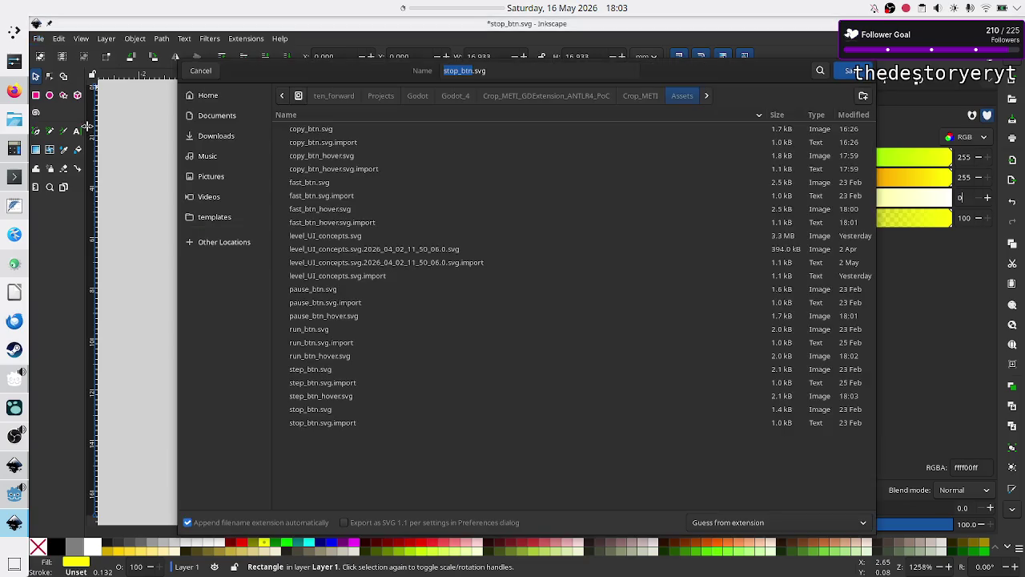
left_click(503, 70)
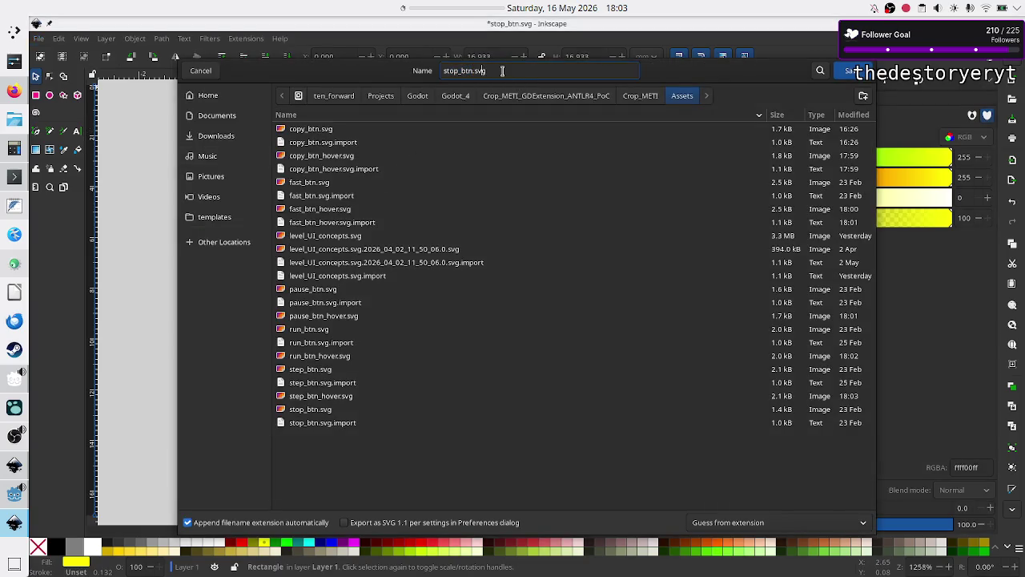
type("_hover")
key("Return")
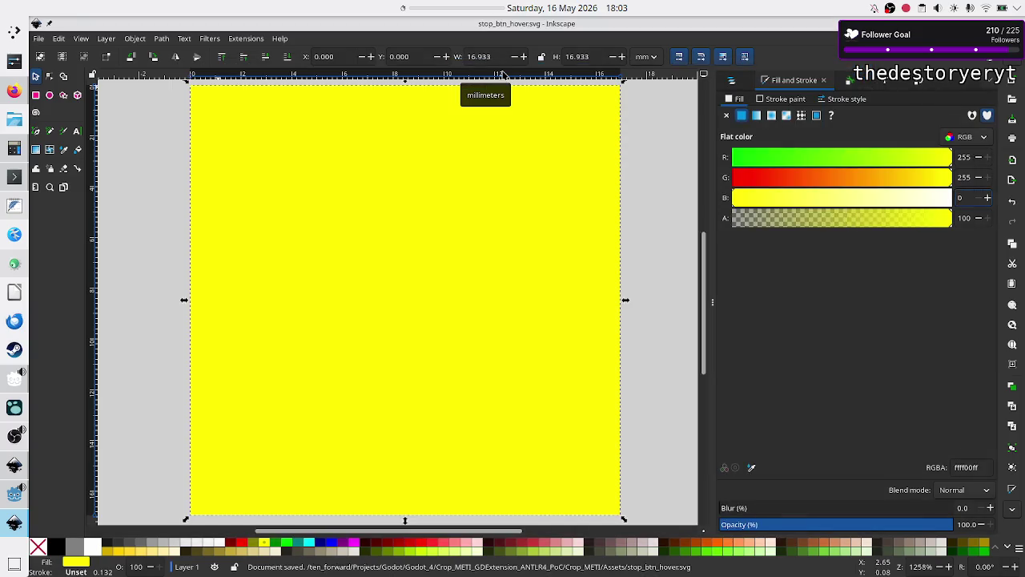
key("ctrl+s")
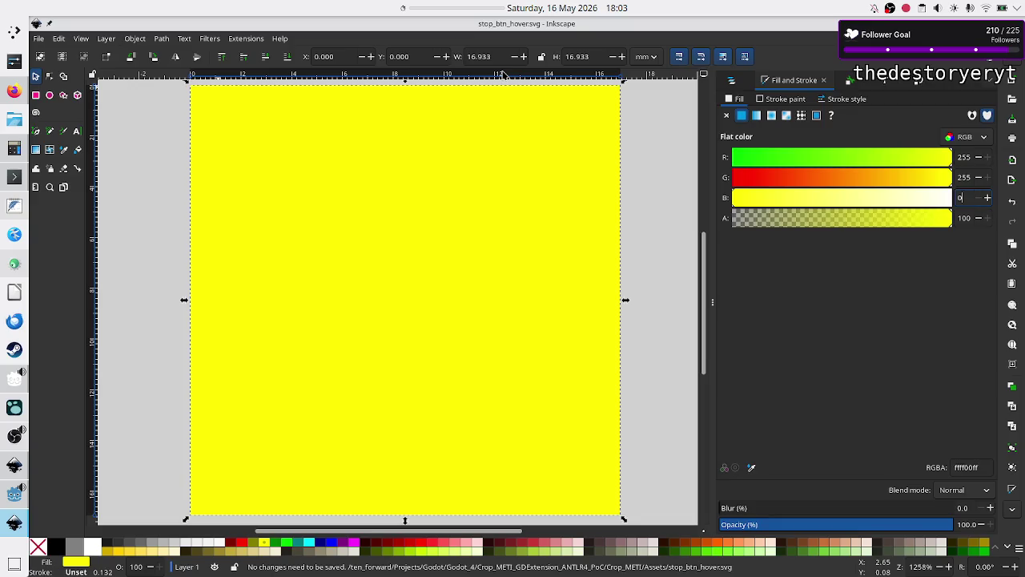
key("ctrl+w")
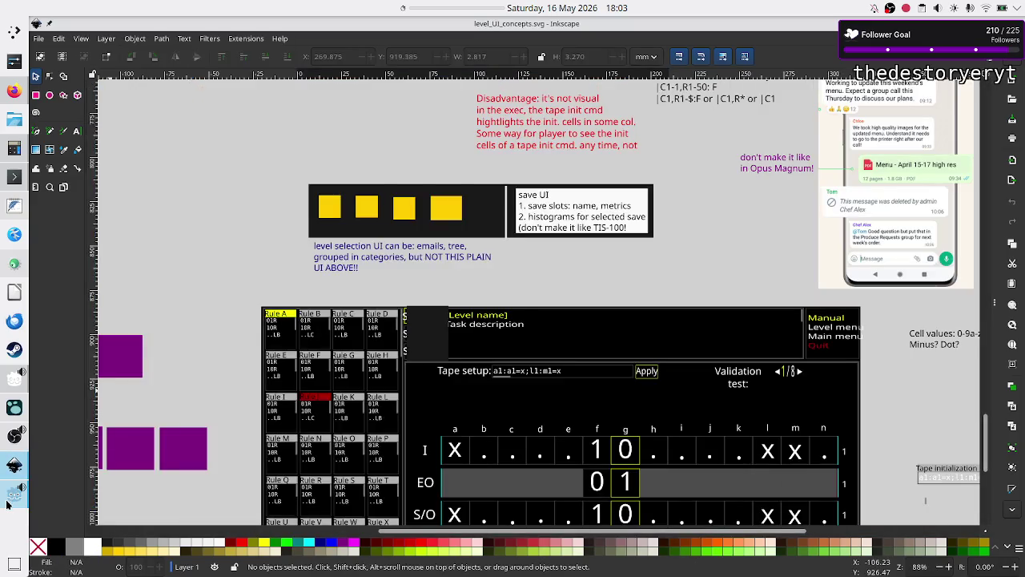
- Set run_btn_hover.svg as the Run button's Hover and Focused textures
left_click(8, 500)
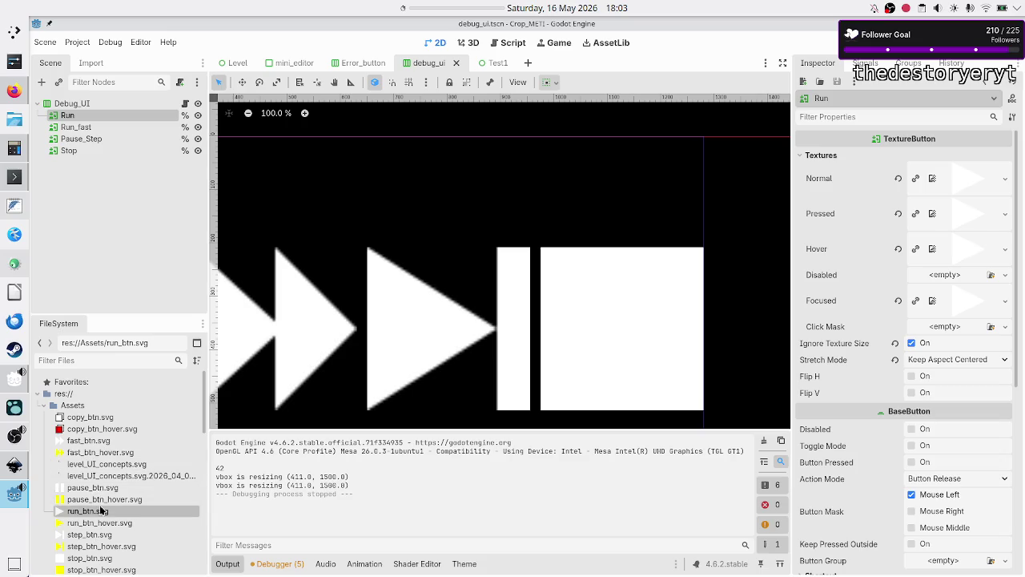
left_click(100, 523)
mouse_move(100, 525)
left_mouse_down()
mouse_move(316, 428)
mouse_move(494, 322)
mouse_move(563, 298)
mouse_move(653, 270)
mouse_move(771, 251)
mouse_move(900, 240)
mouse_move(955, 248)
left_mouse_up()
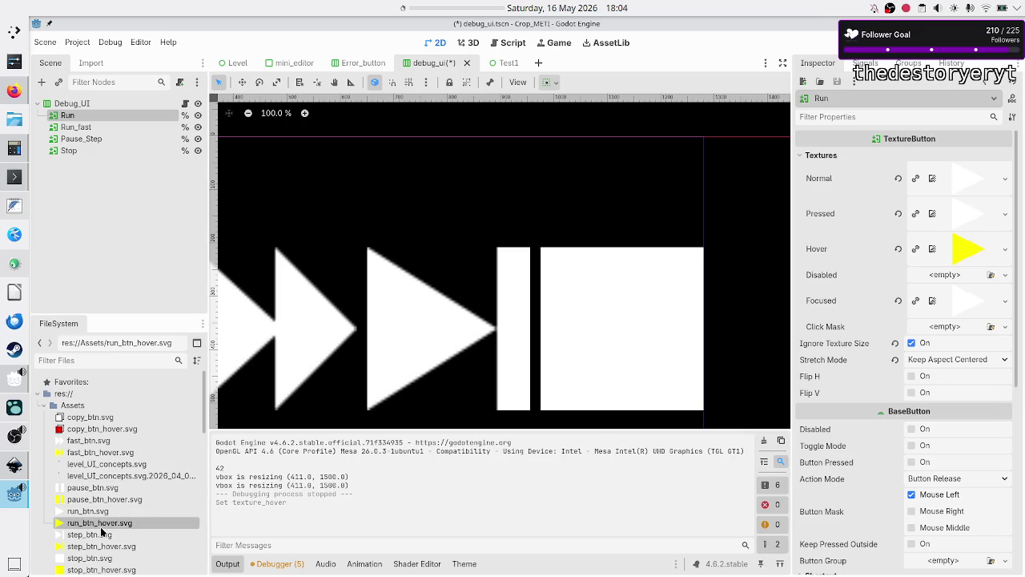
mouse_move(103, 525)
left_mouse_down()
mouse_move(280, 469)
mouse_move(343, 419)
mouse_move(697, 301)
mouse_move(962, 301)
left_mouse_up()
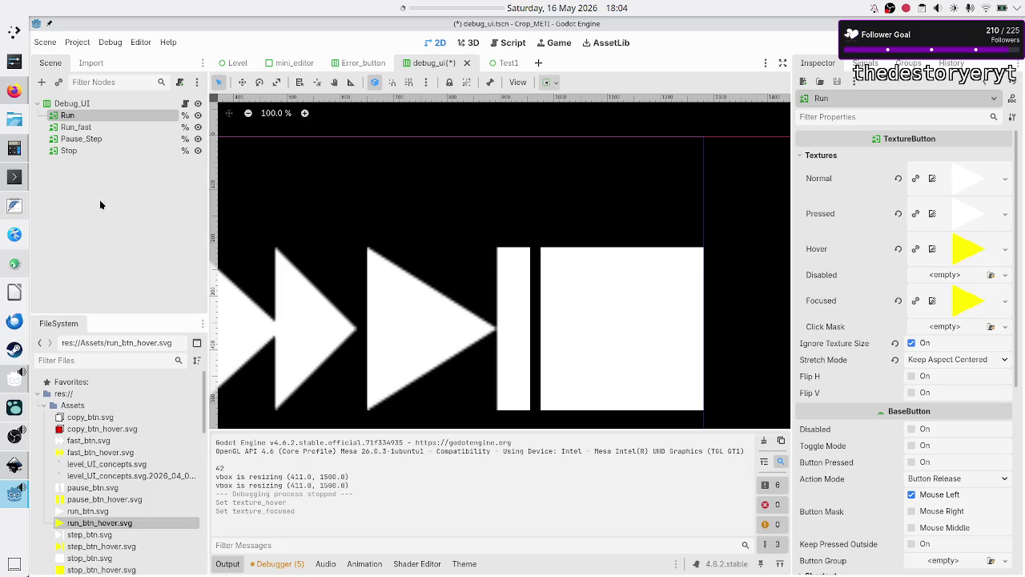
- Set fast_btn_hover.svg as Run_fast's Hover and Focused textures
left_click(89, 130)
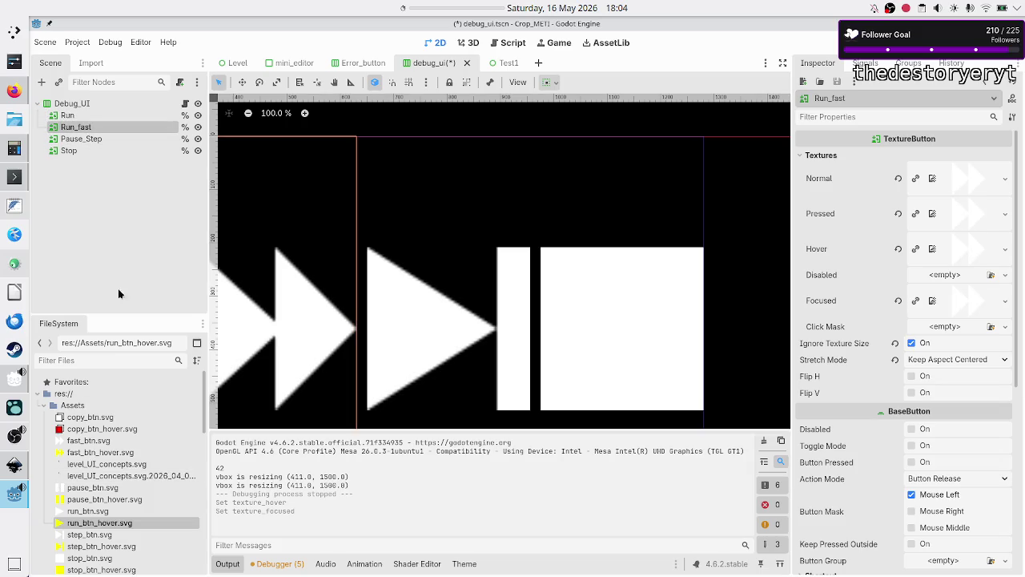
scroll(119, 505, "down", 5)
scroll(118, 506, "up", 4)
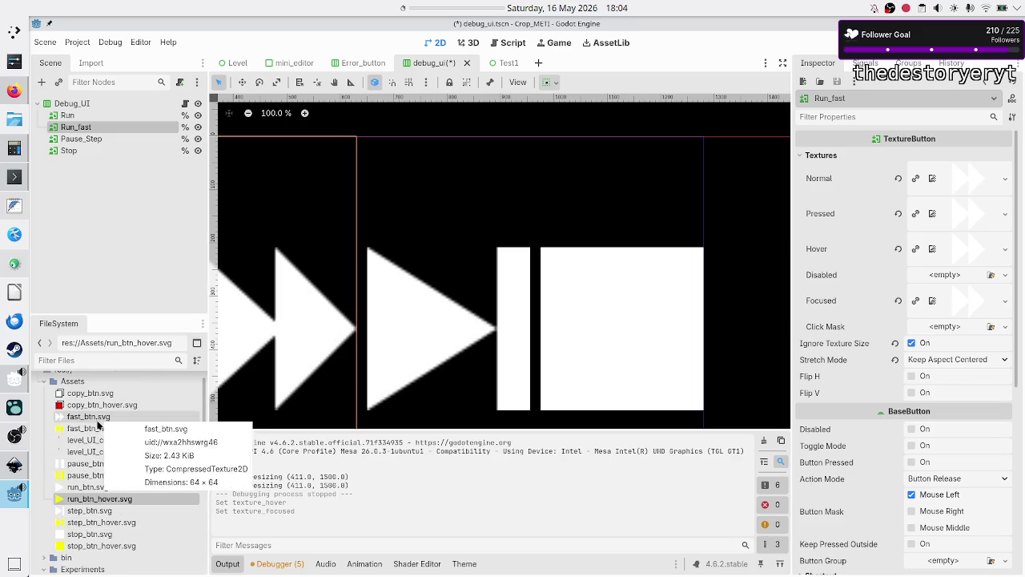
left_click(94, 429)
mouse_move(93, 433)
left_mouse_down()
mouse_move(362, 391)
mouse_move(532, 324)
mouse_move(627, 311)
mouse_move(703, 268)
mouse_move(934, 243)
mouse_move(955, 250)
left_mouse_up()
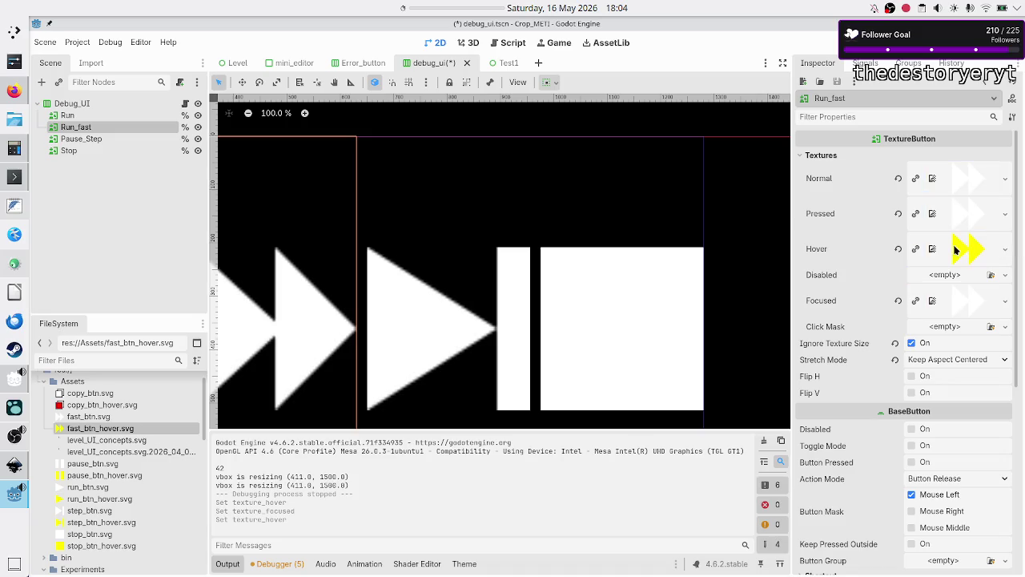
mouse_move(100, 428)
left_mouse_down()
mouse_move(274, 402)
mouse_move(493, 345)
mouse_move(968, 300)
left_mouse_up()
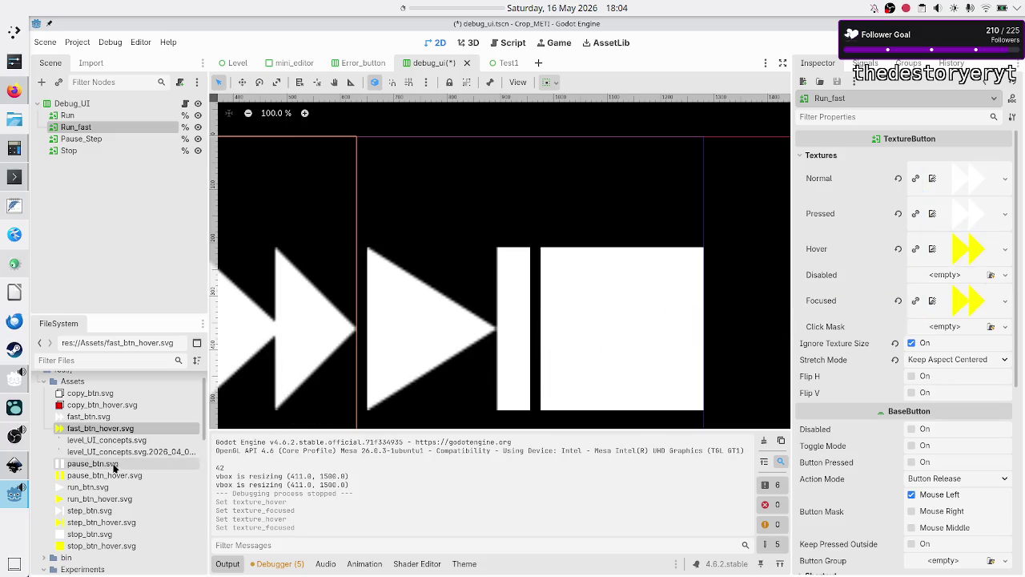
left_click(90, 140)
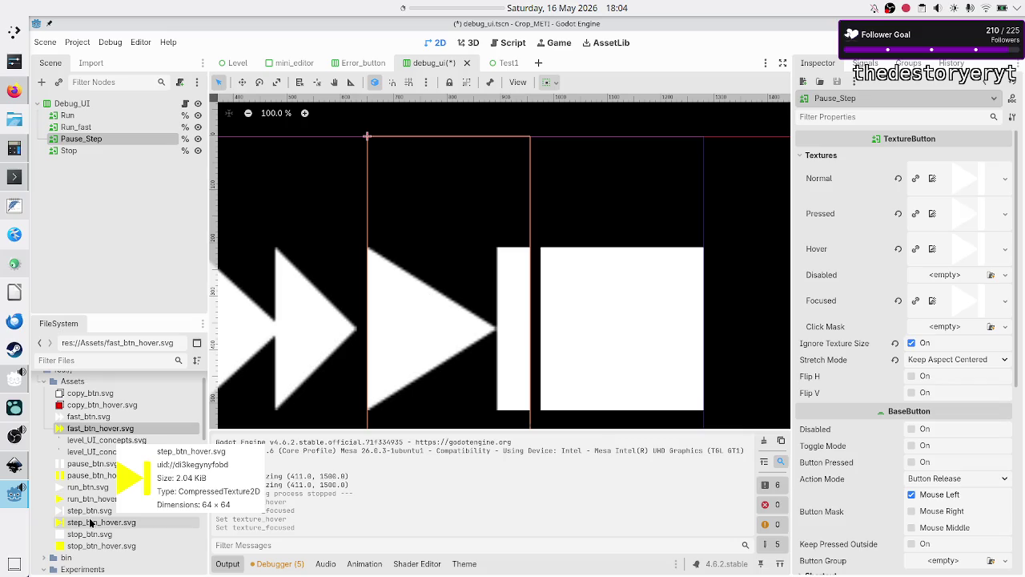
- Set step_btn_hover.svg as Pause_Step's Hover and Focused textures
mouse_move(91, 522)
left_mouse_down()
mouse_move(137, 519)
mouse_move(286, 464)
mouse_move(366, 405)
mouse_move(585, 314)
mouse_move(819, 242)
mouse_move(899, 232)
mouse_move(933, 242)
left_mouse_up()
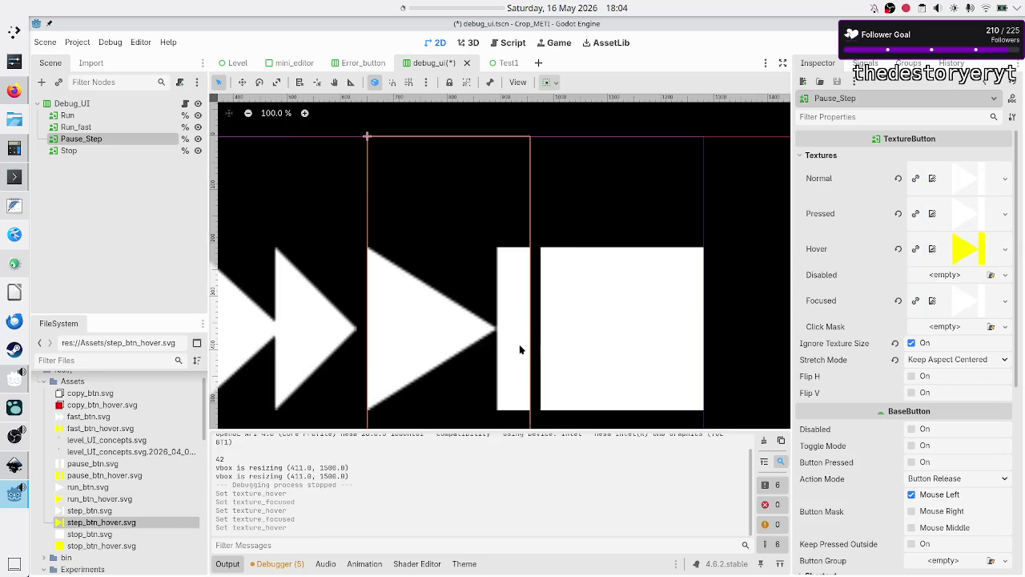
mouse_move(100, 526)
left_mouse_down()
mouse_move(575, 358)
mouse_move(664, 339)
mouse_move(840, 330)
mouse_move(960, 301)
left_mouse_up()
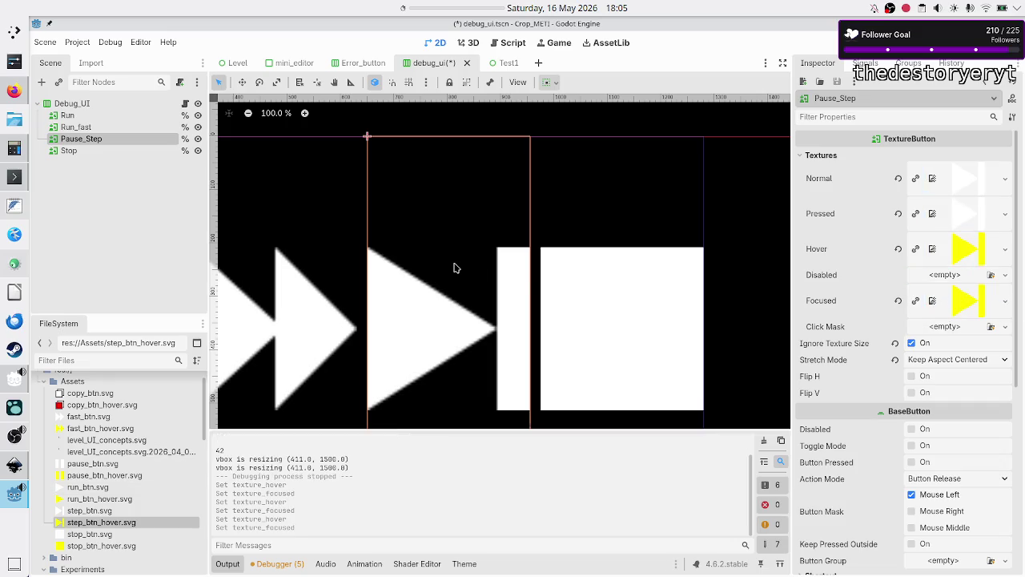
left_click(89, 150)
- Set stop_btn_hover.svg as Stop's Hover and Focused textures and save the debug_ui scene
mouse_move(101, 546)
left_mouse_down()
mouse_move(869, 245)
mouse_move(963, 178)
left_mouse_up()
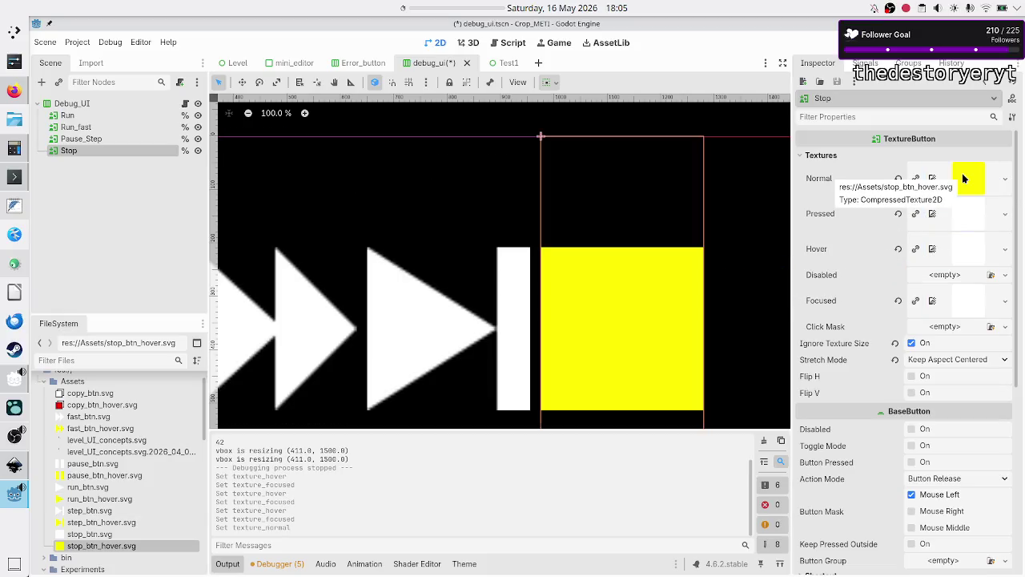
key("ctrl+z")
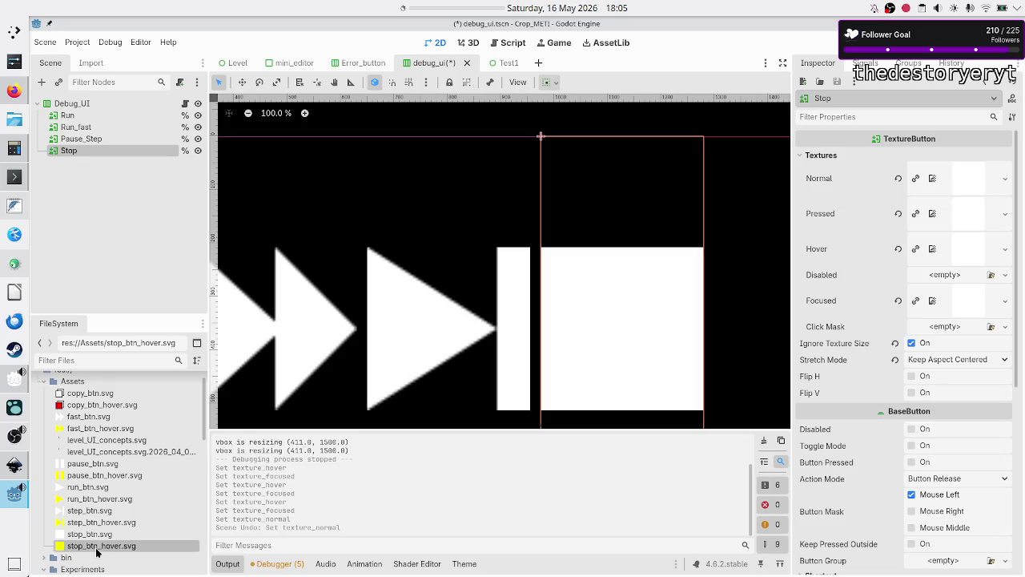
mouse_move(98, 549)
left_mouse_down()
mouse_move(420, 446)
mouse_move(533, 382)
mouse_move(727, 304)
mouse_move(967, 246)
left_mouse_up()
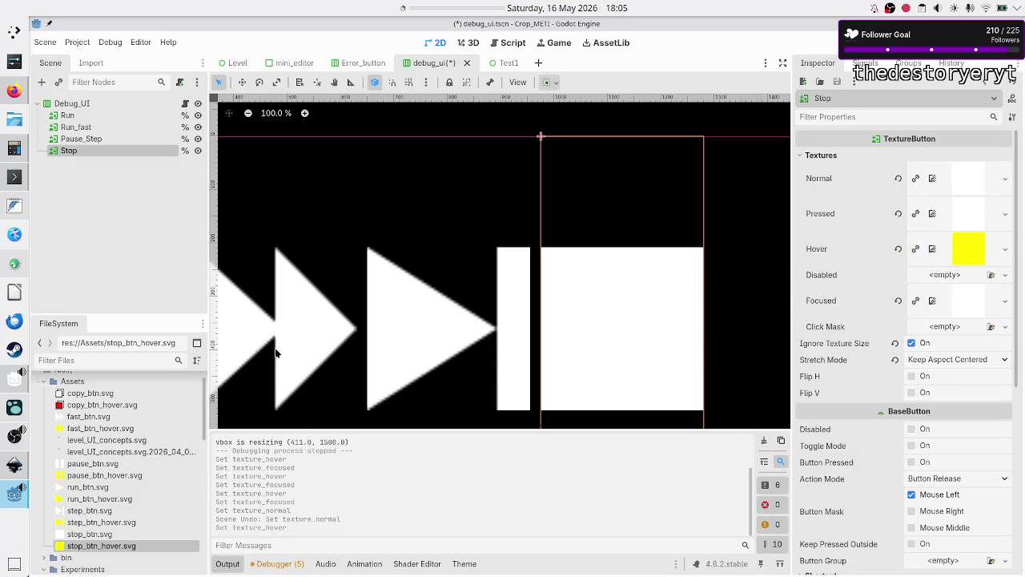
mouse_move(76, 545)
left_mouse_down()
mouse_move(403, 415)
mouse_move(877, 309)
mouse_move(973, 303)
left_mouse_up()
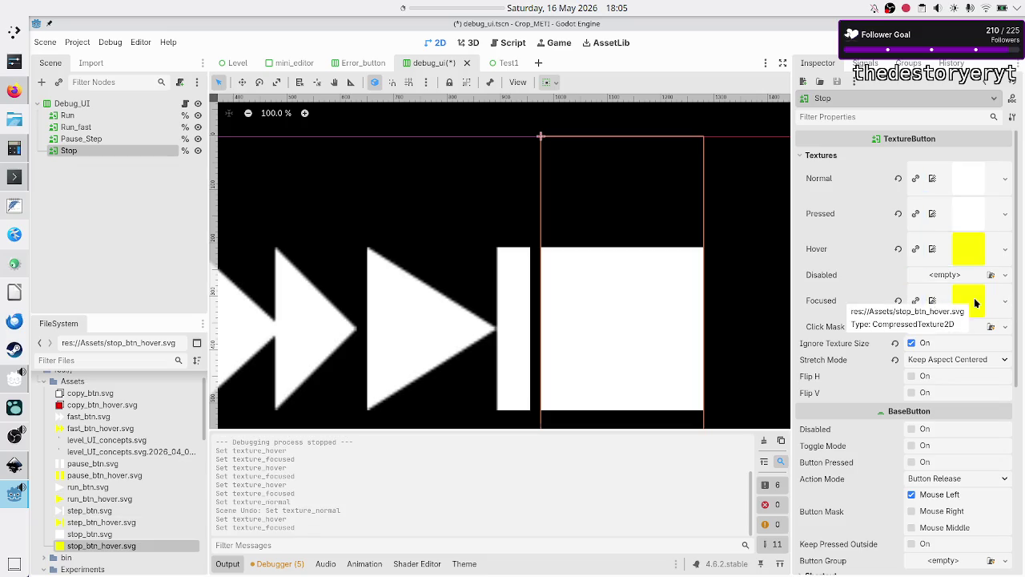
left_click(148, 207)
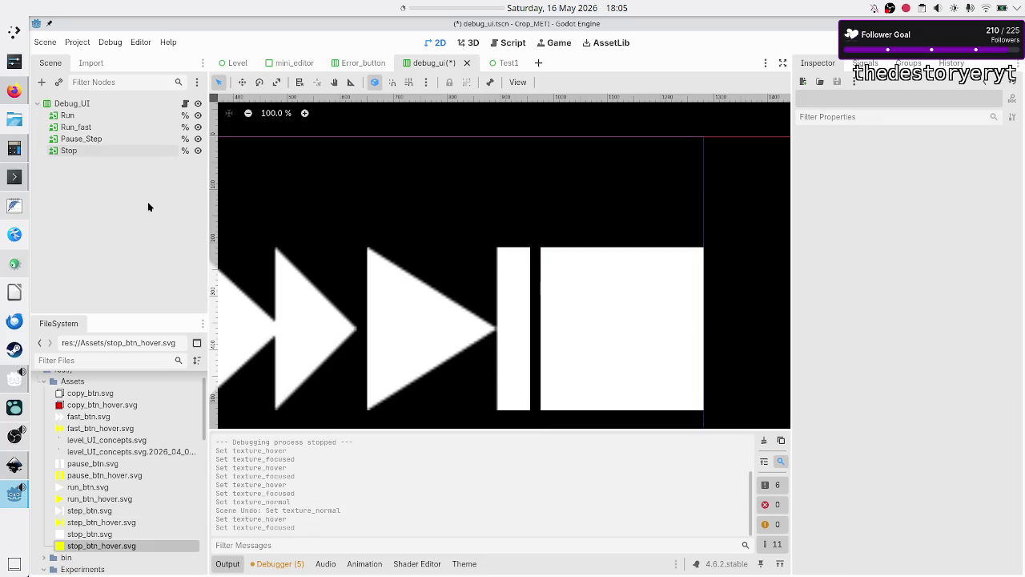
key("ctrl+s")
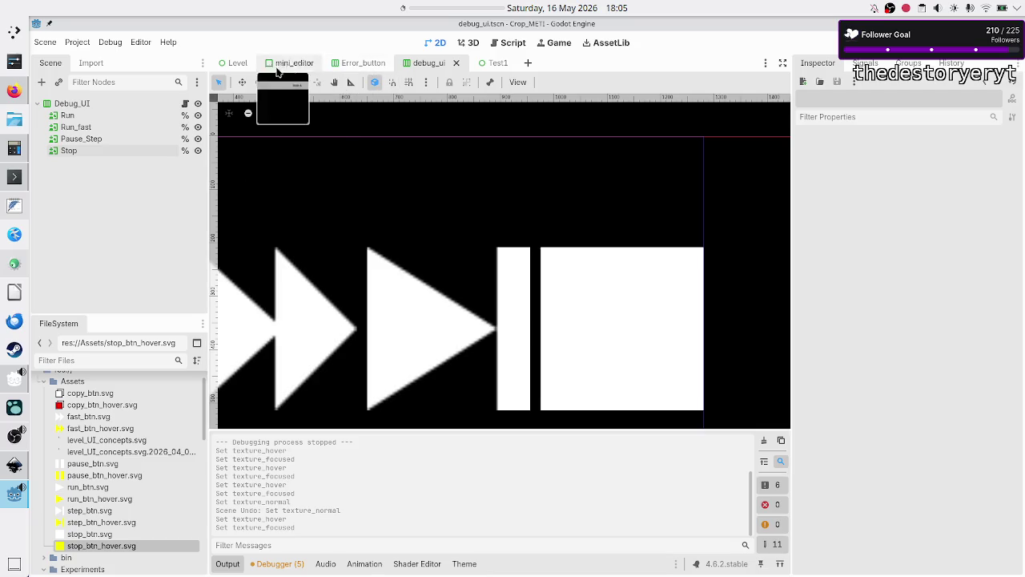
- Switch to the Level scene and select the validation tests 'previous' arrow TextureButton
left_click(238, 63)
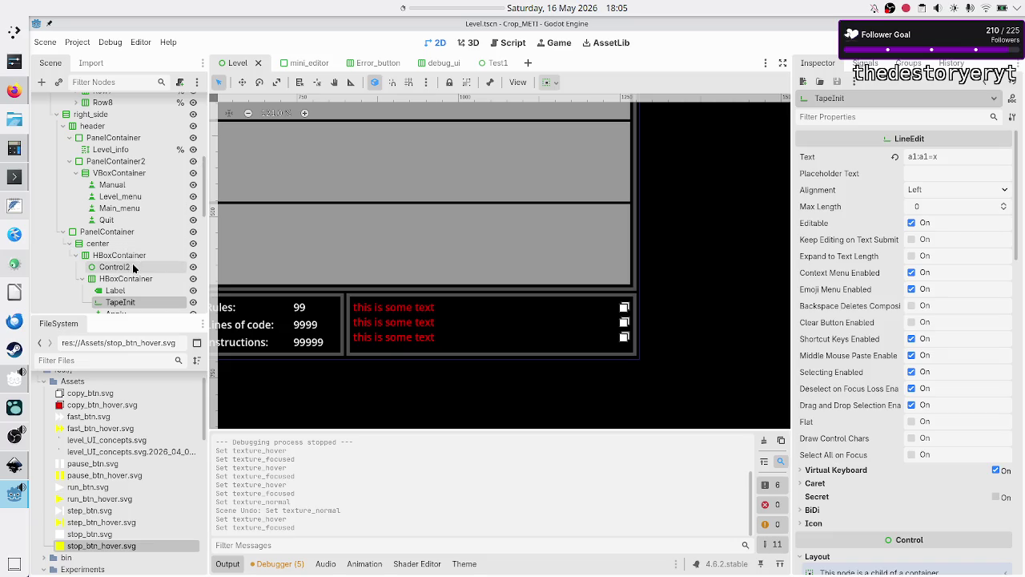
scroll(556, 237, "up", 5)
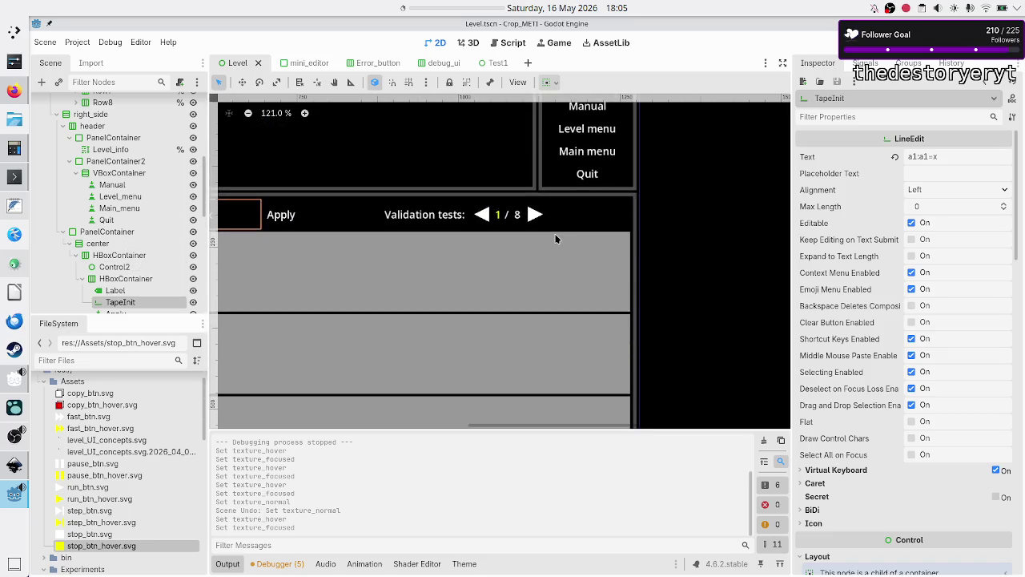
left_click(128, 164)
left_click(114, 173)
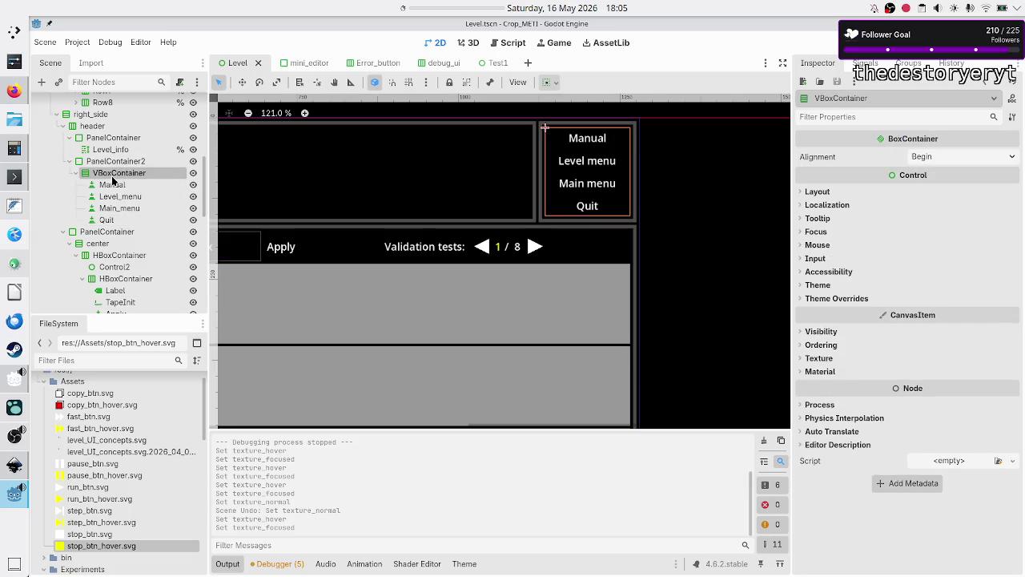
scroll(110, 258, "down", 3)
left_click(120, 258)
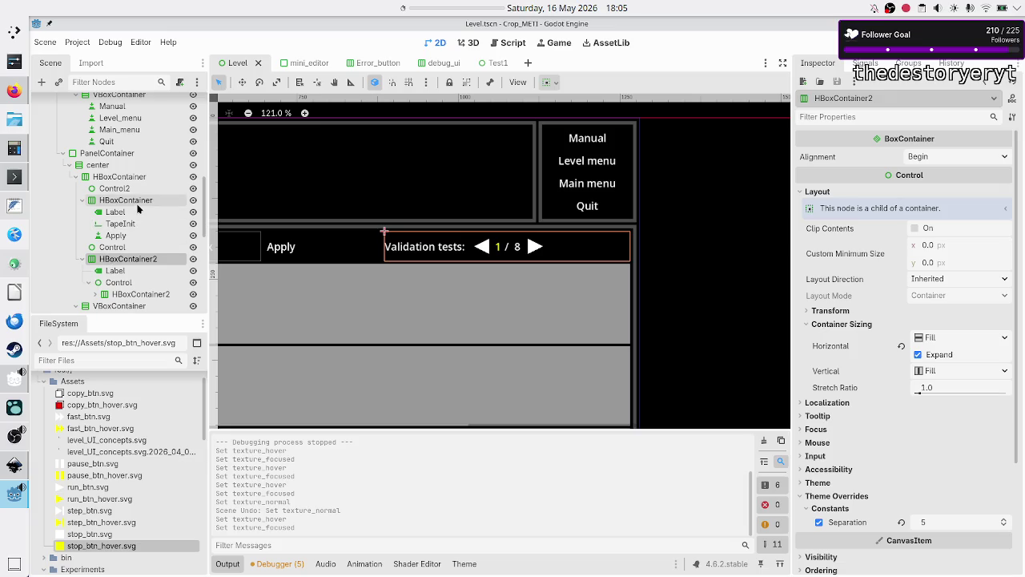
scroll(138, 209, "down", 1)
scroll(138, 209, "down", 2)
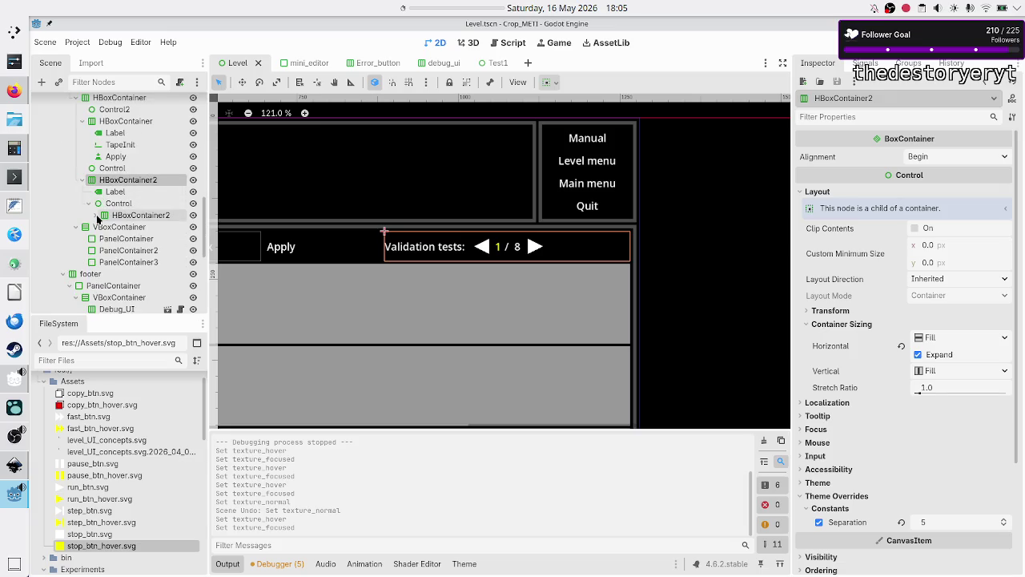
left_click(95, 215)
left_click(136, 227)
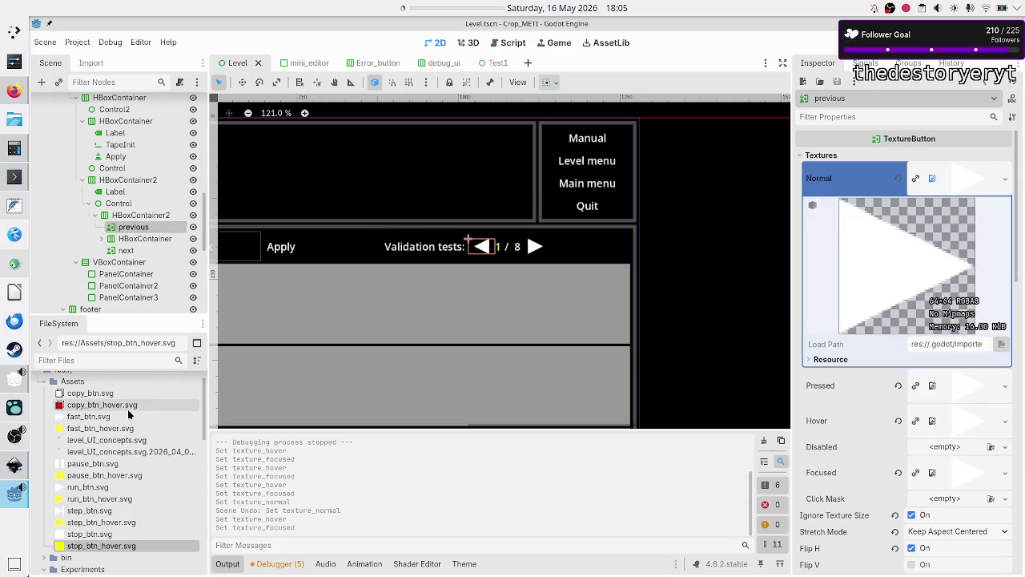
- Assign run_btn_hover.svg as the 'previous' arrow's Hover and Focused textures
scroll(123, 464, "down", 3)
scroll(123, 464, "up", 4)
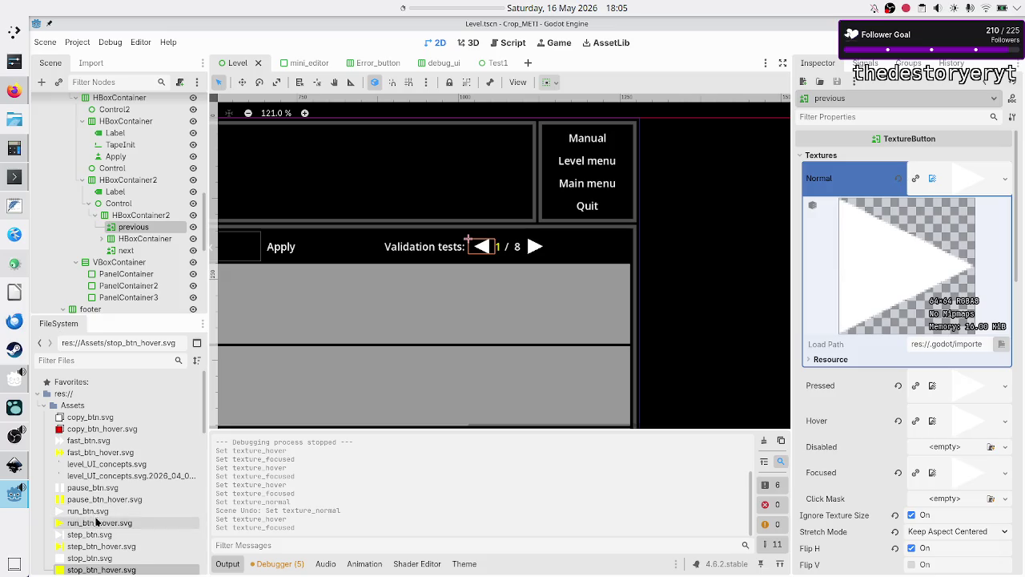
mouse_move(90, 526)
left_mouse_down()
mouse_move(393, 453)
mouse_move(694, 340)
mouse_move(811, 367)
mouse_move(868, 411)
mouse_move(957, 420)
left_mouse_up()
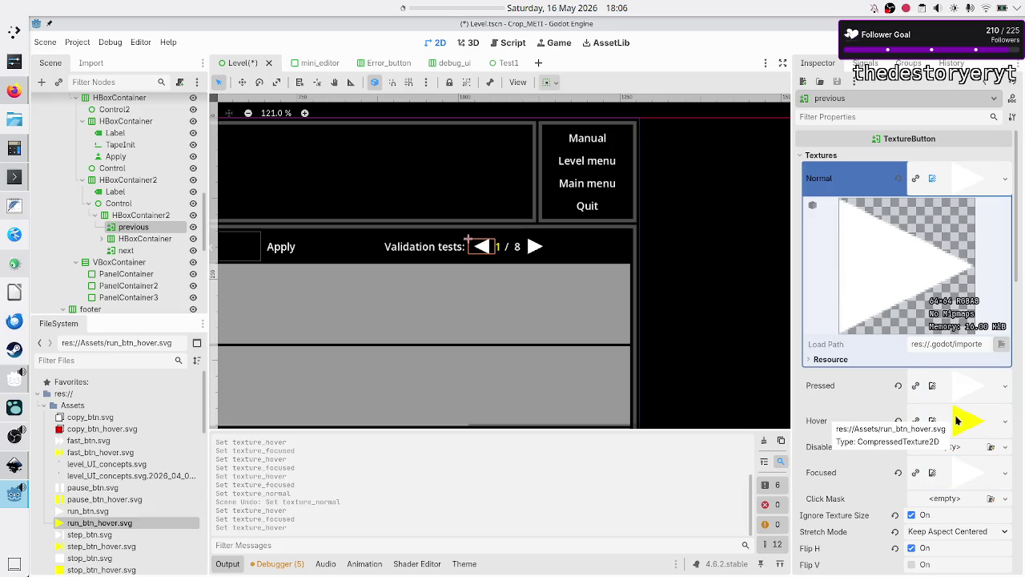
left_click(959, 179)
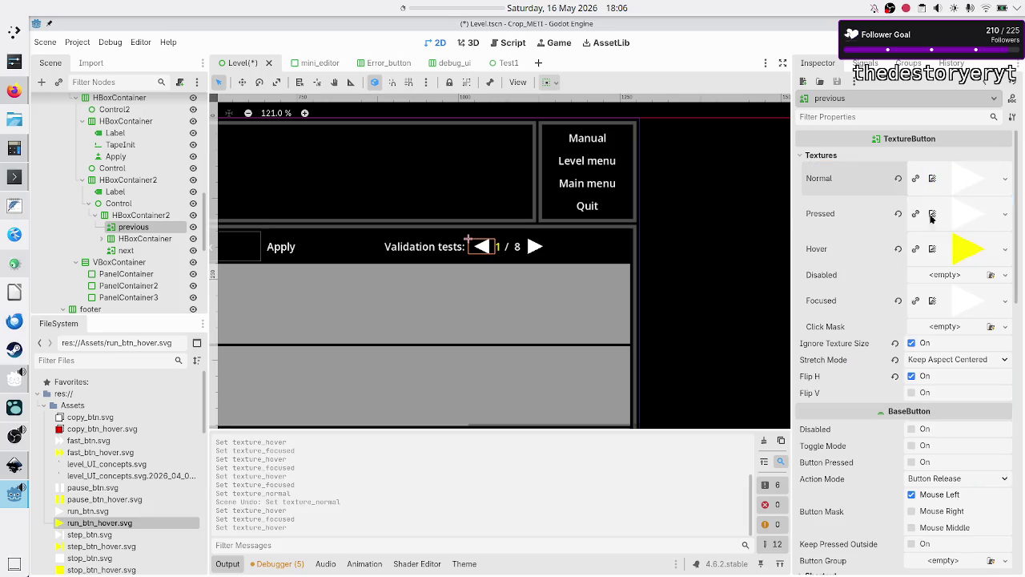
mouse_move(99, 524)
left_mouse_down()
mouse_move(744, 339)
mouse_move(961, 304)
left_mouse_up()
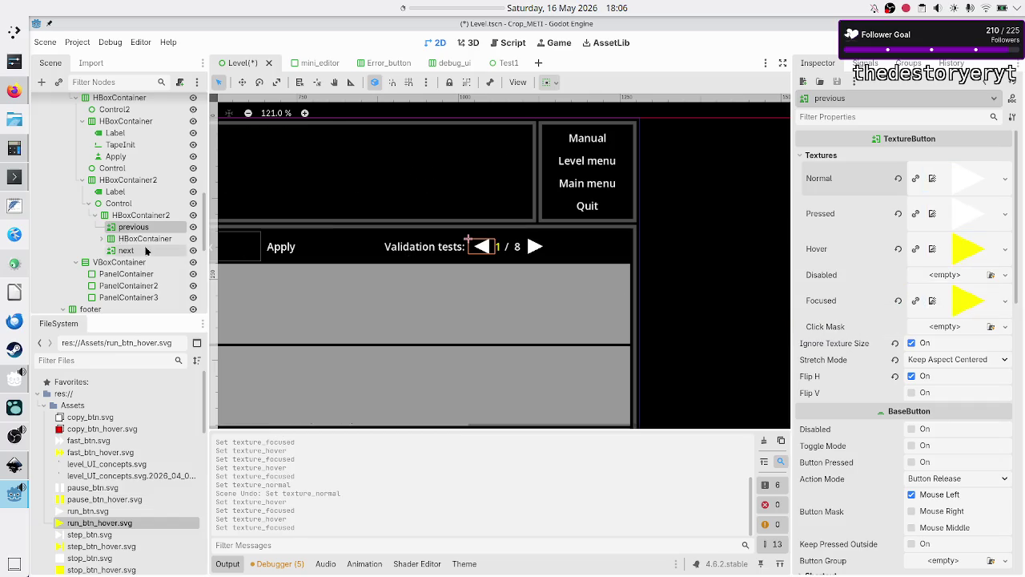
- Give the 'next' arrow run_btn_hover.svg for Hover and Focused, then run the game
left_click(112, 250)
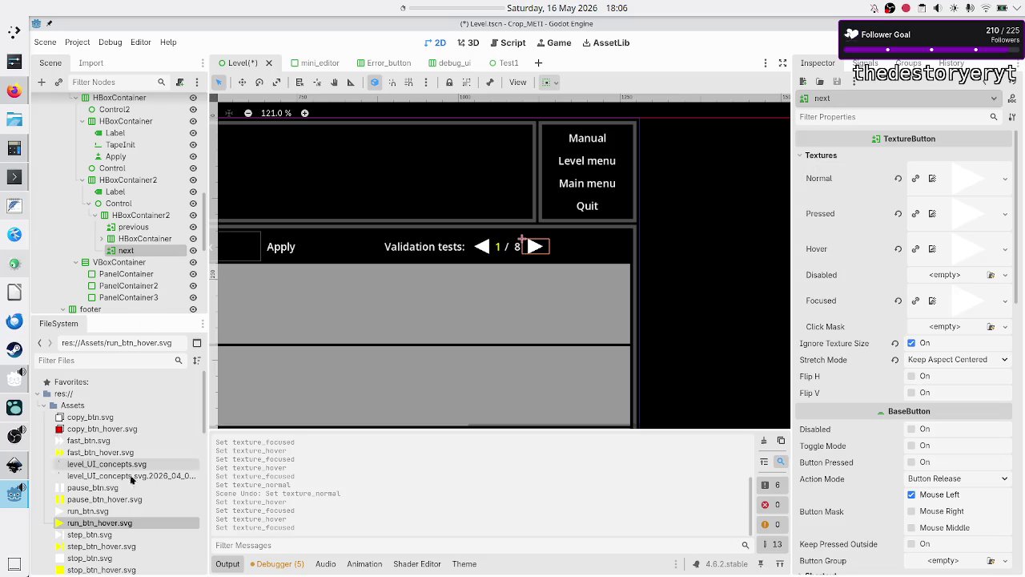
mouse_move(98, 525)
left_mouse_down()
mouse_move(509, 402)
mouse_move(804, 278)
mouse_move(921, 250)
left_mouse_up()
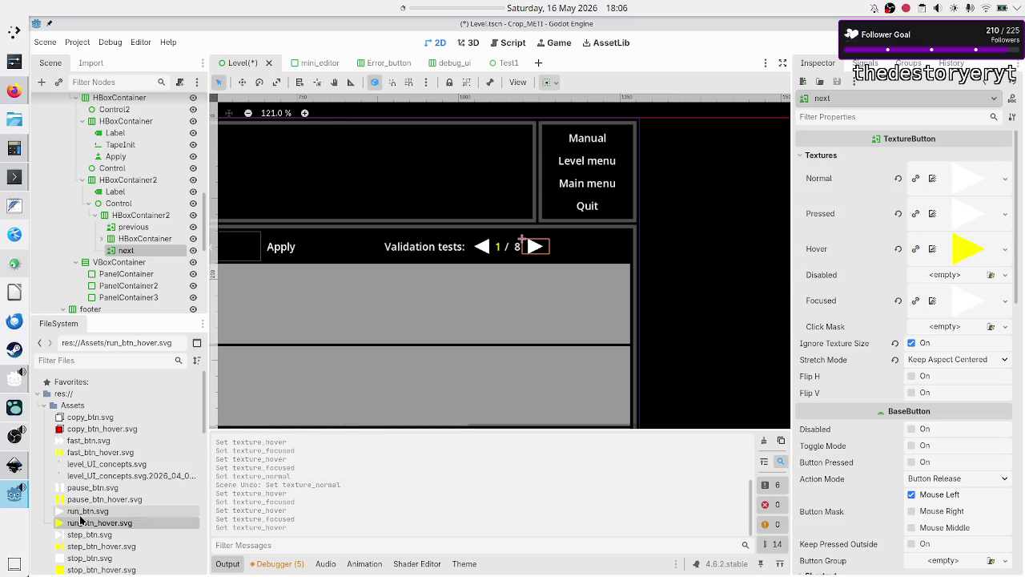
mouse_move(89, 522)
left_mouse_down()
mouse_move(320, 471)
mouse_move(641, 344)
mouse_move(968, 301)
left_mouse_up()
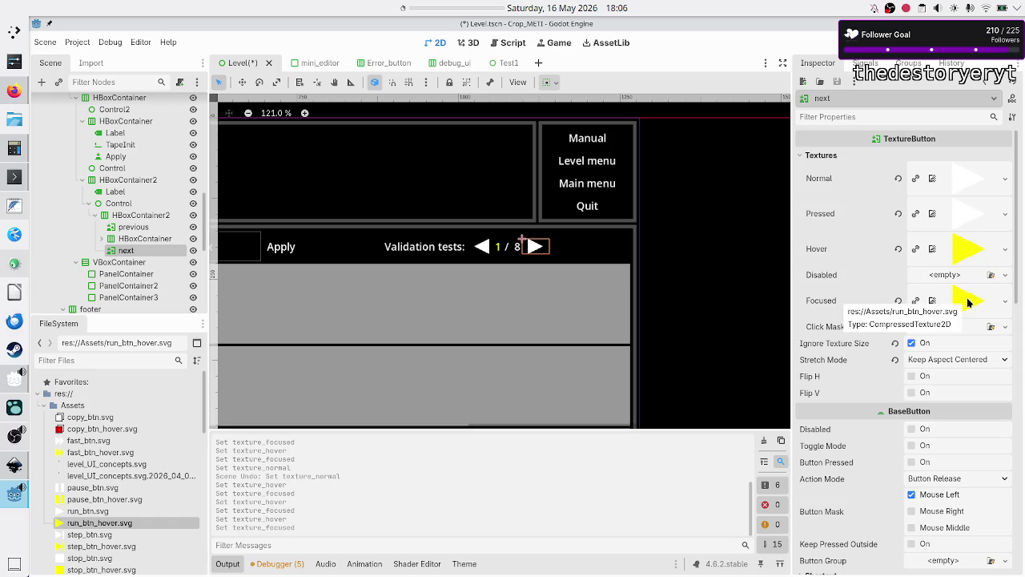
key("F5")
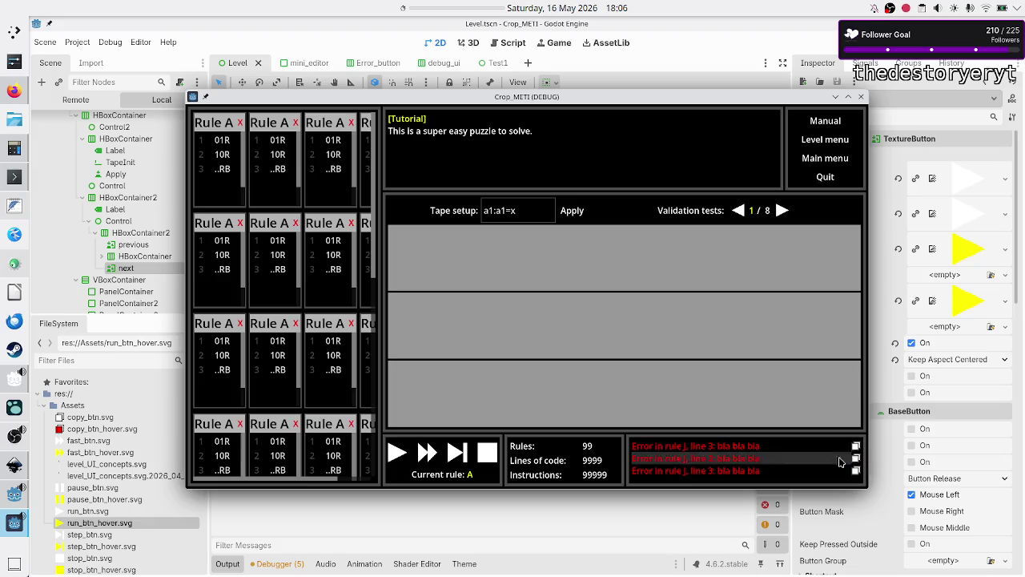
- Test clicking an error line in the running game, then close the game window
left_click(833, 471)
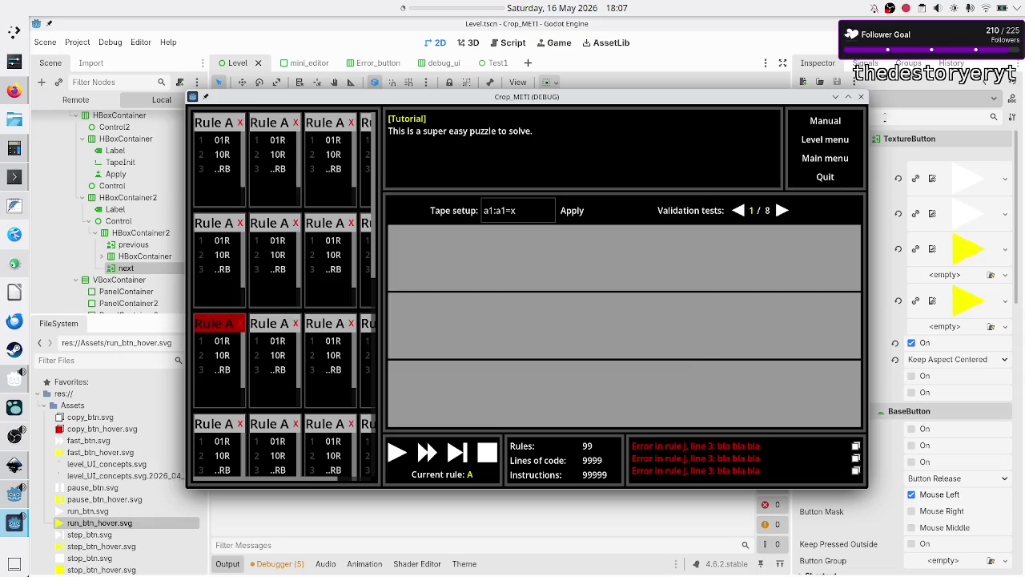
left_click(861, 96)
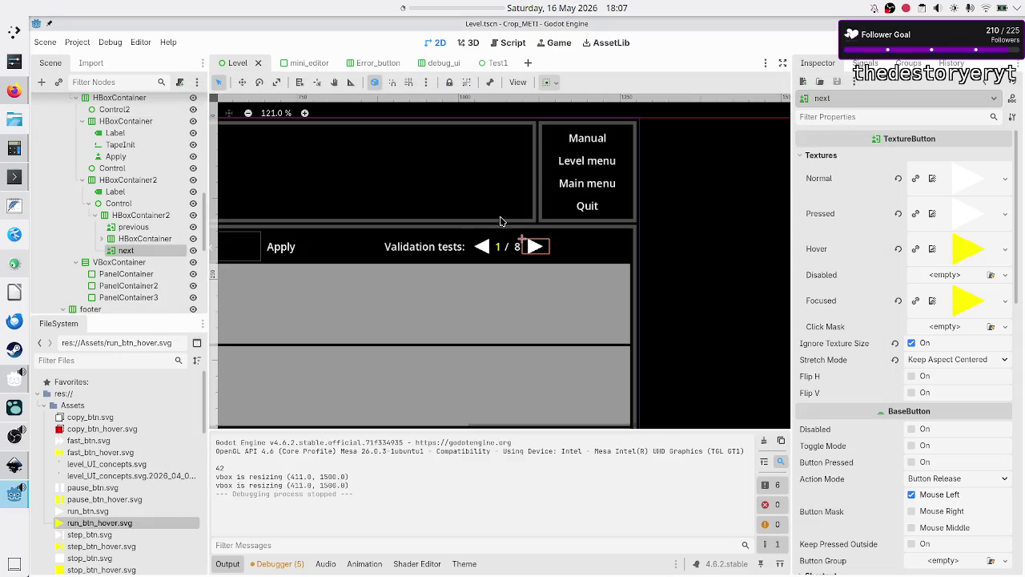
- Hide the output panel, widen and pan the 2D canvas over the level, and relaunch the game
left_click(227, 565)
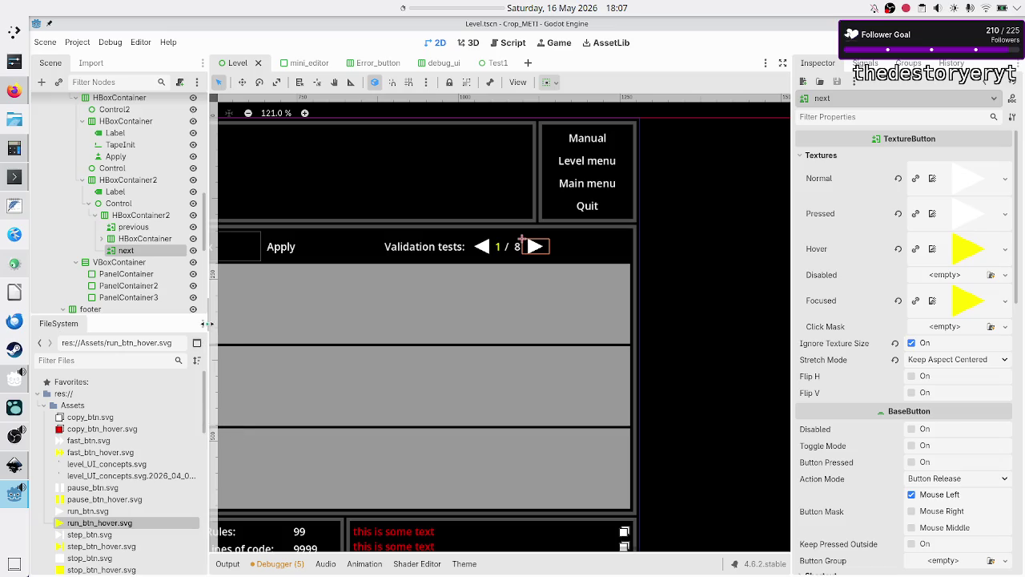
left_click_drag(206, 332, 165, 331)
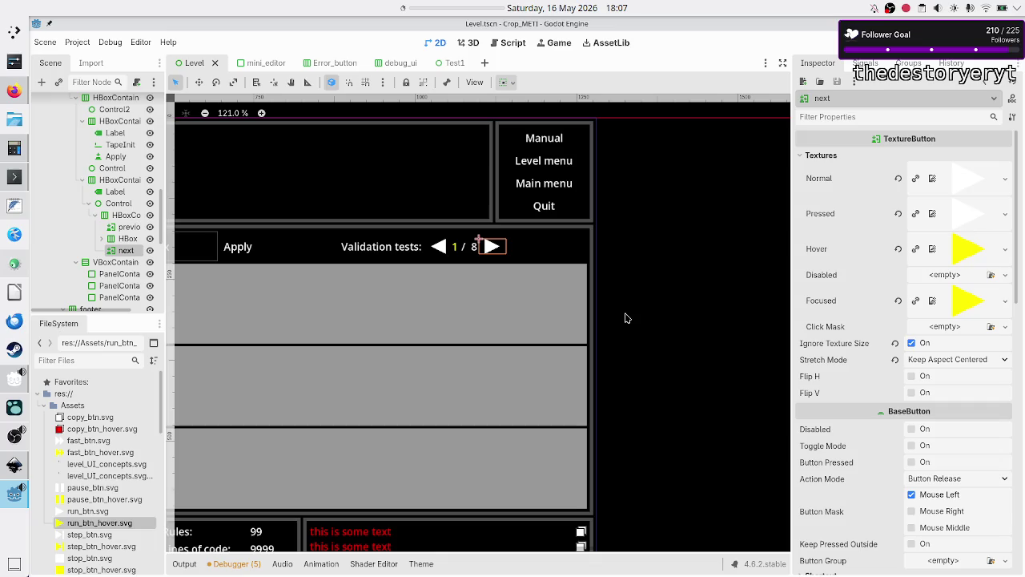
scroll(627, 326, "left", 2)
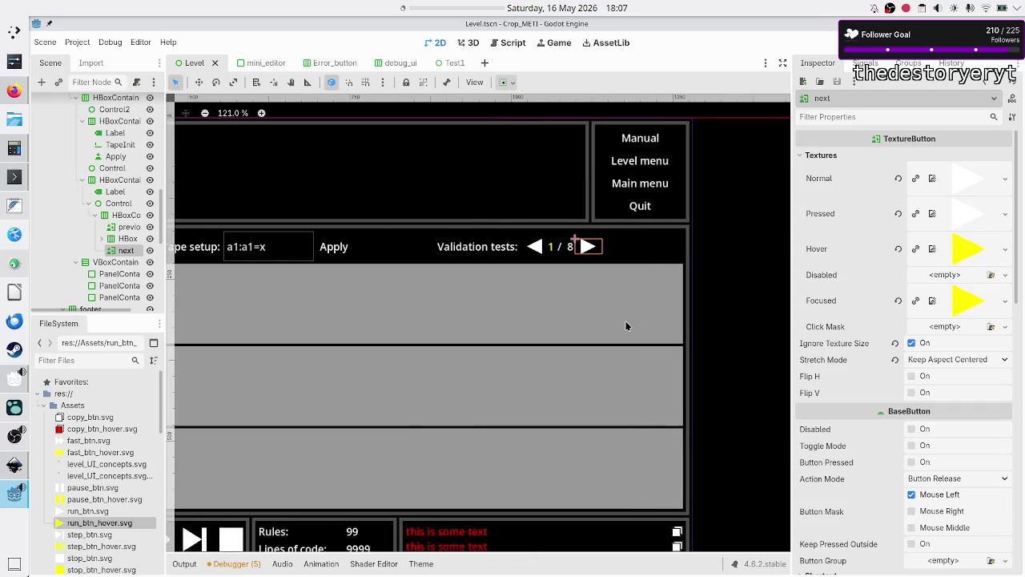
scroll(604, 269, "down", 2)
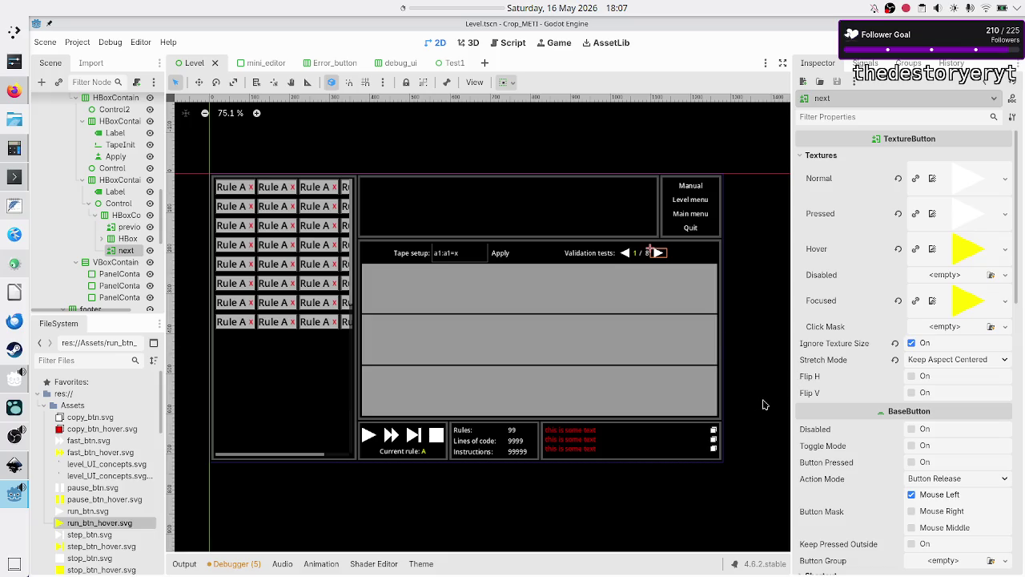
key("F6")
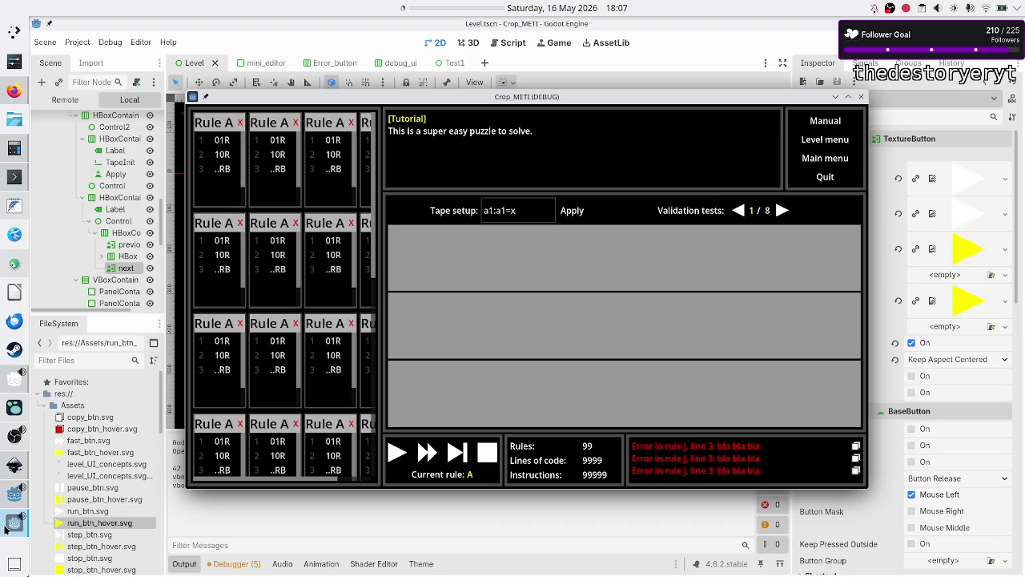
- Check 36×63 in KCalc, close the calculator, and bring Firefox to the front
mouse_move(14, 465)
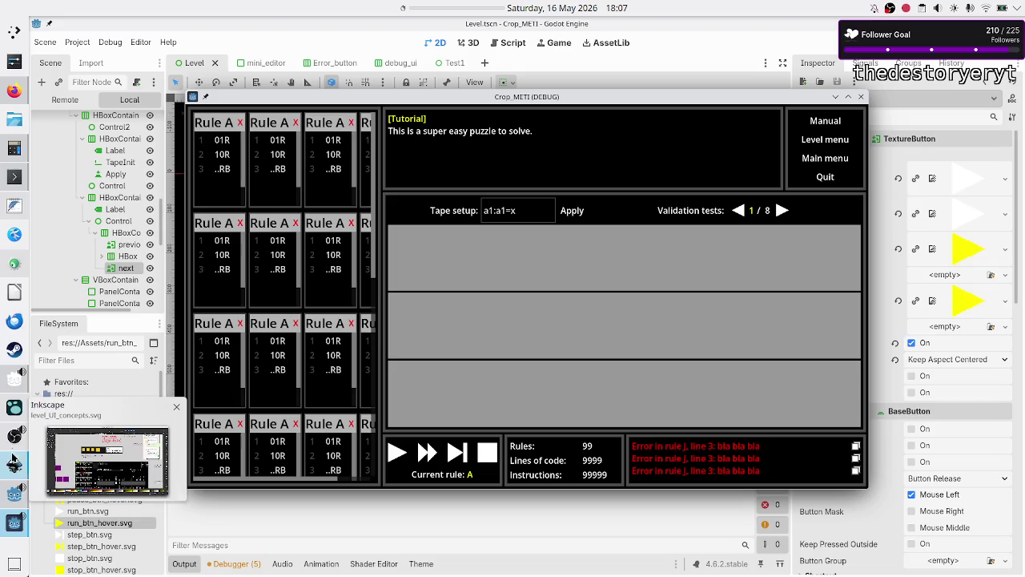
mouse_move(16, 433)
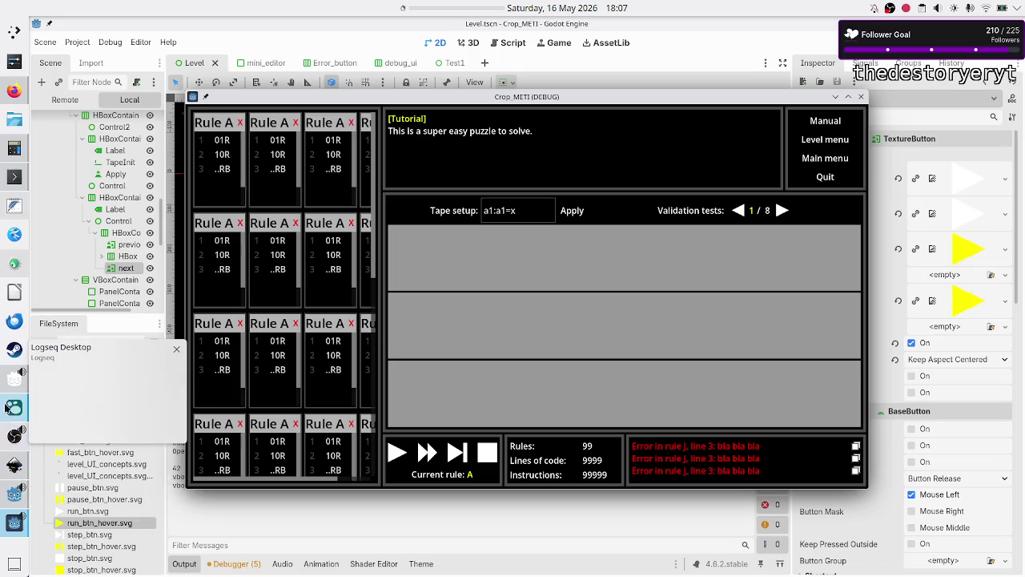
left_click(14, 148)
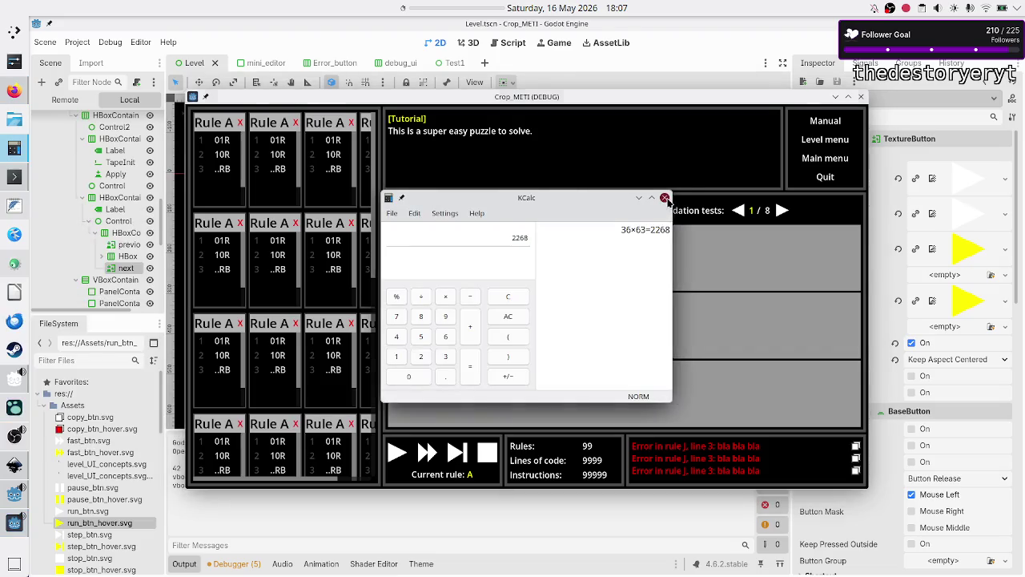
left_click(664, 197)
left_click(13, 92)
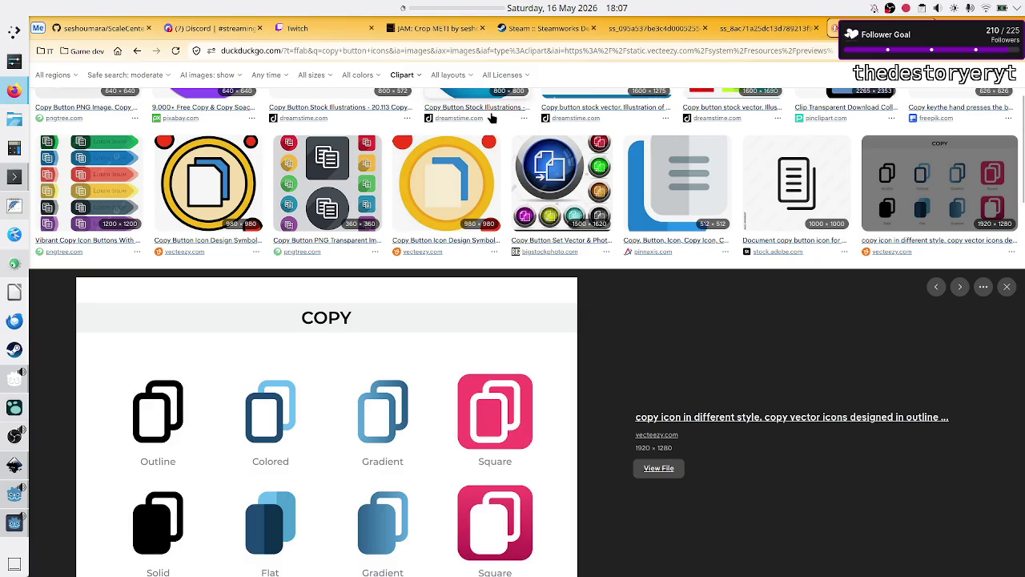
- Close the DuckDuckGo copy-icon images tab and open a blank new tab
key("ctrl+w")
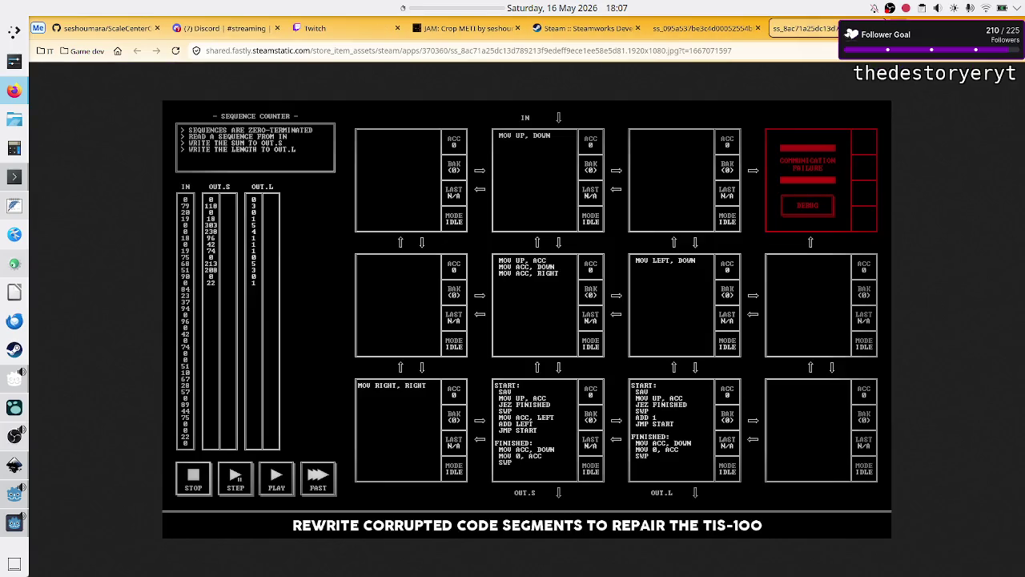
key("ctrl+t")
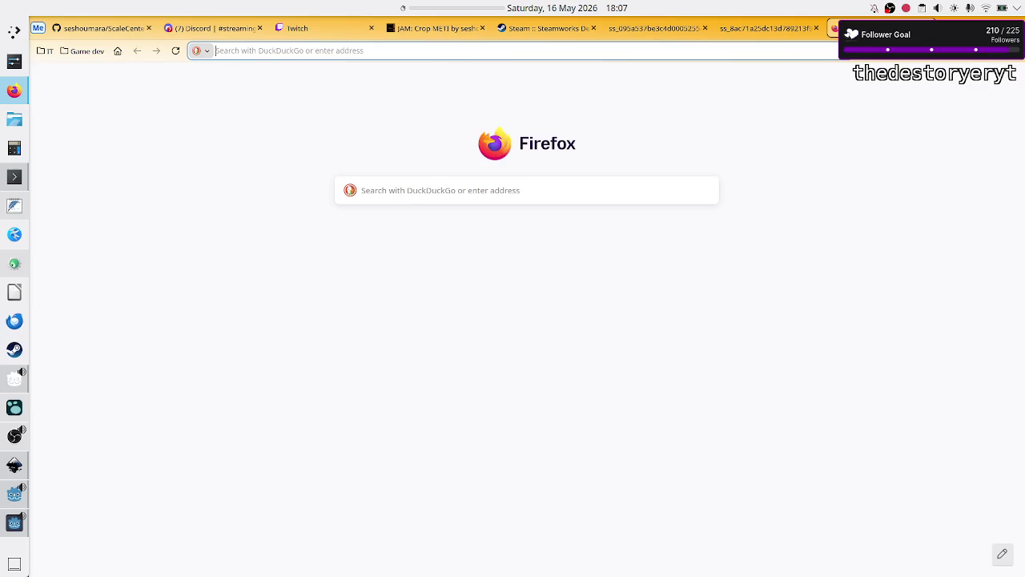